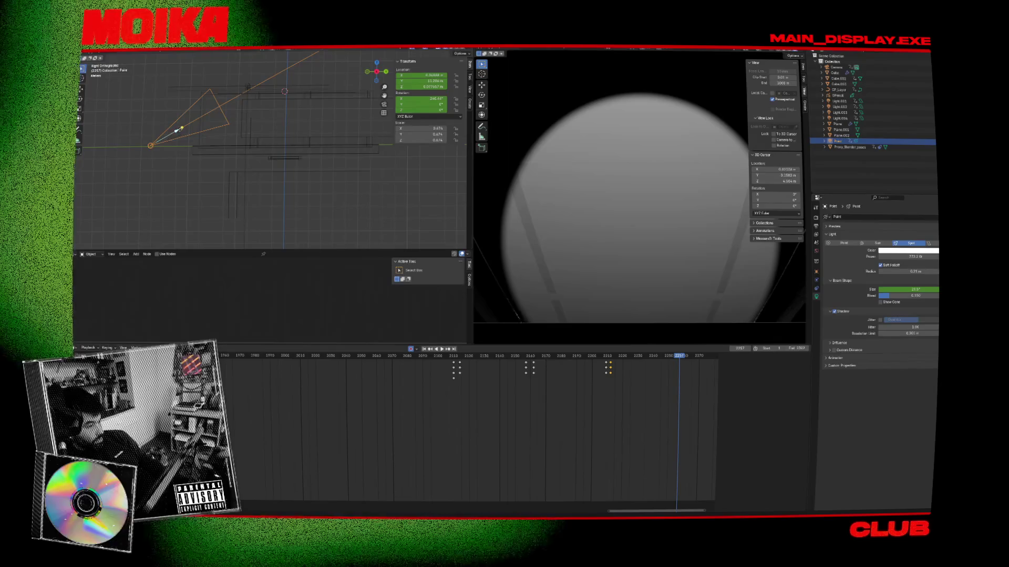
Select the camera and step through its keyframes to reach frame 2257
{"action": "left_click", "coordinate": [181, 137]}
{"action": "key", "text": "Down"}
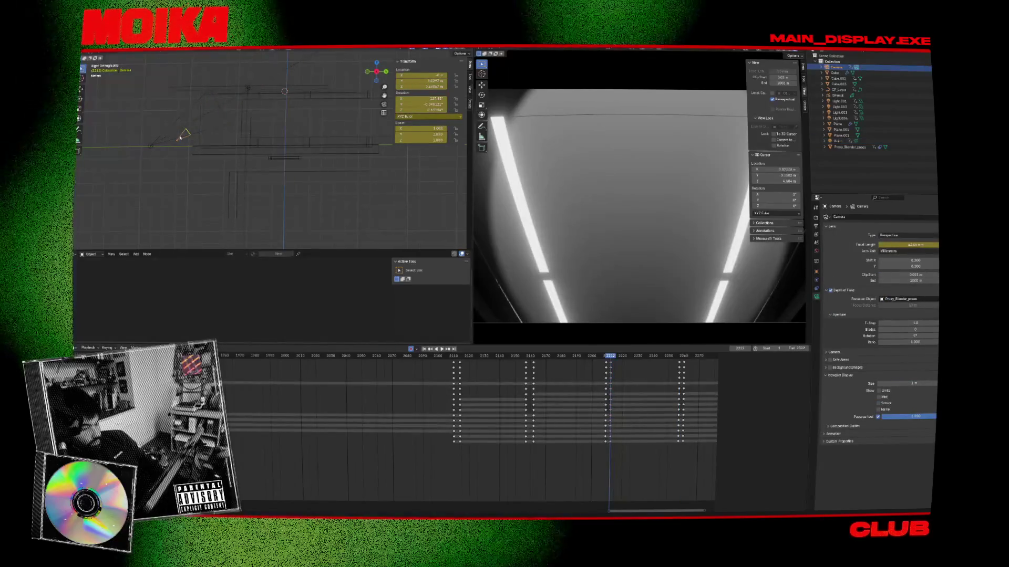
{"action": "key", "text": "Up"}
Move the Point spot light along Y at frame 2257 so its new position is keyed
{"action": "left_click", "coordinate": [150, 146]}
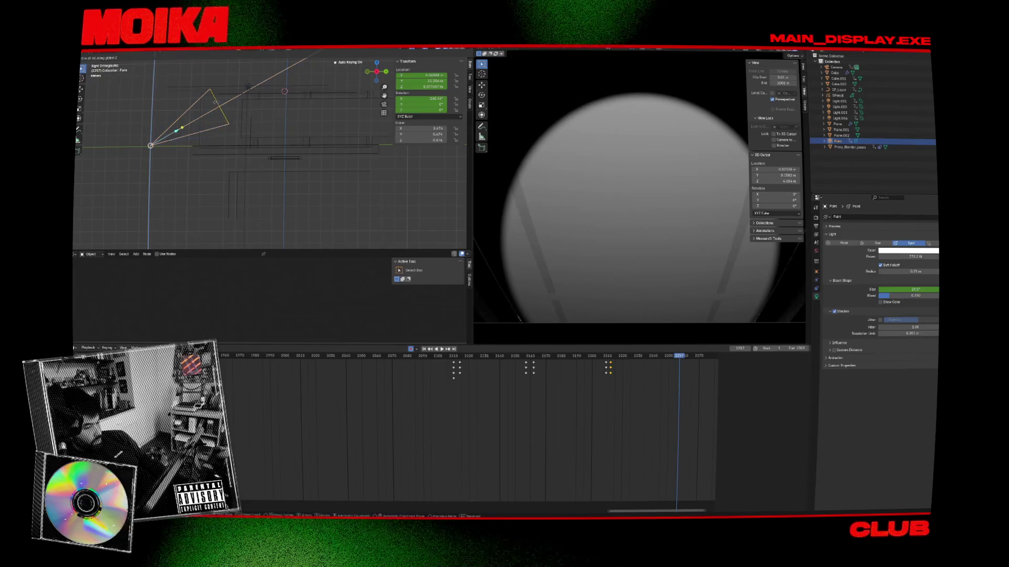
{"action": "left_click", "coordinate": [212, 105]}
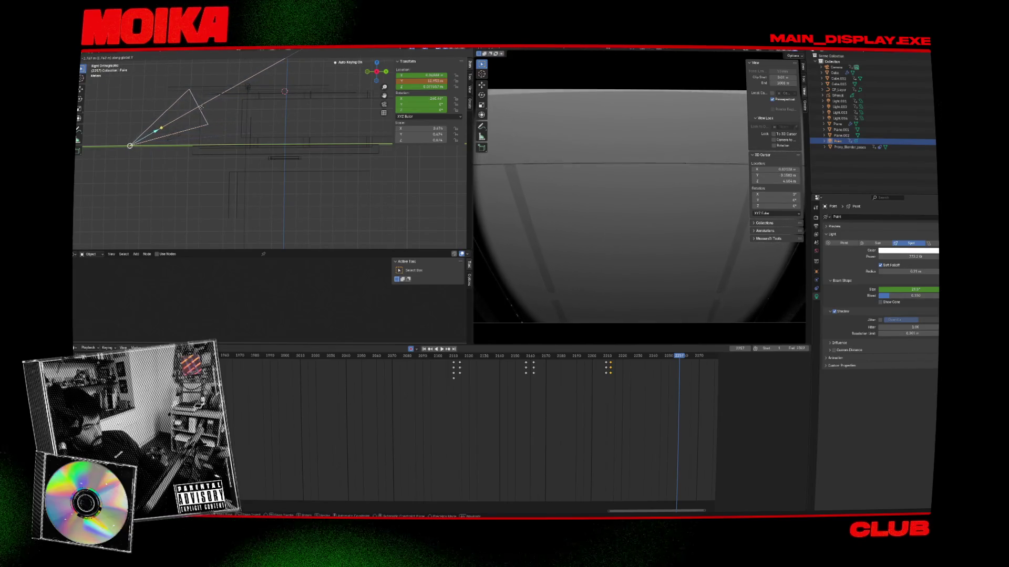
{"action": "left_click", "coordinate": [201, 109]}
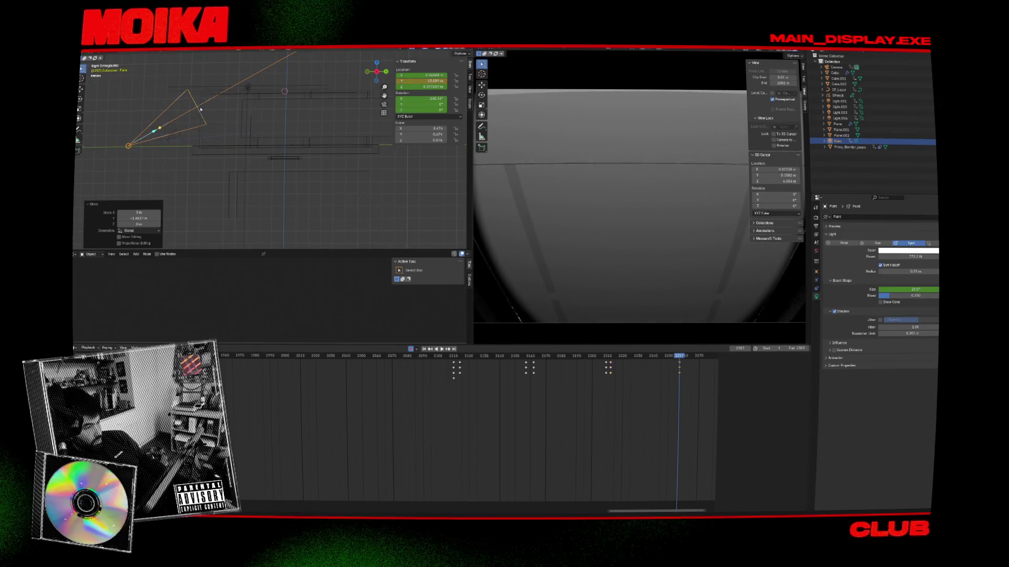
{"action": "left_click", "coordinate": [611, 357]}
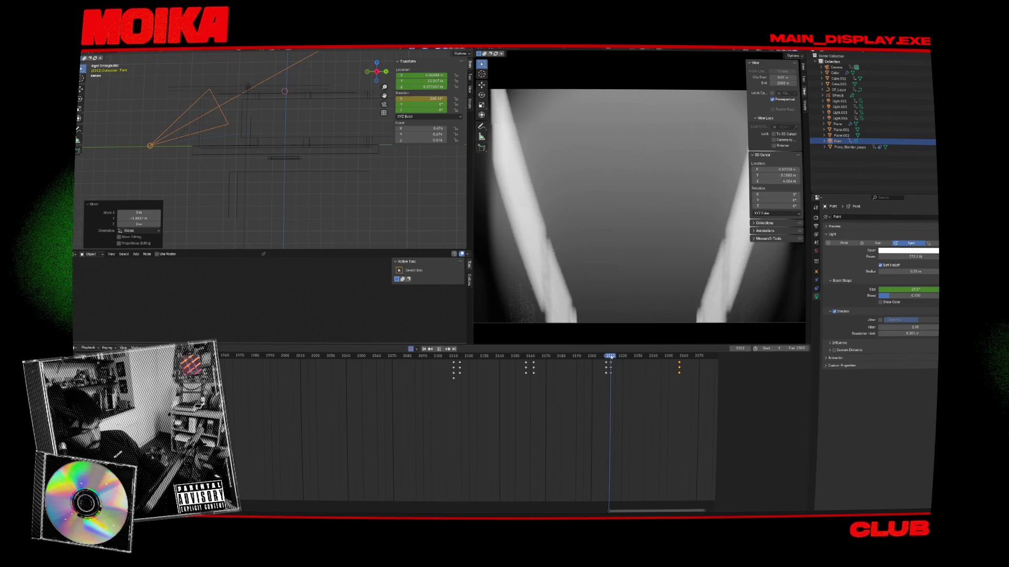
{"action": "left_click", "coordinate": [252, 132]}
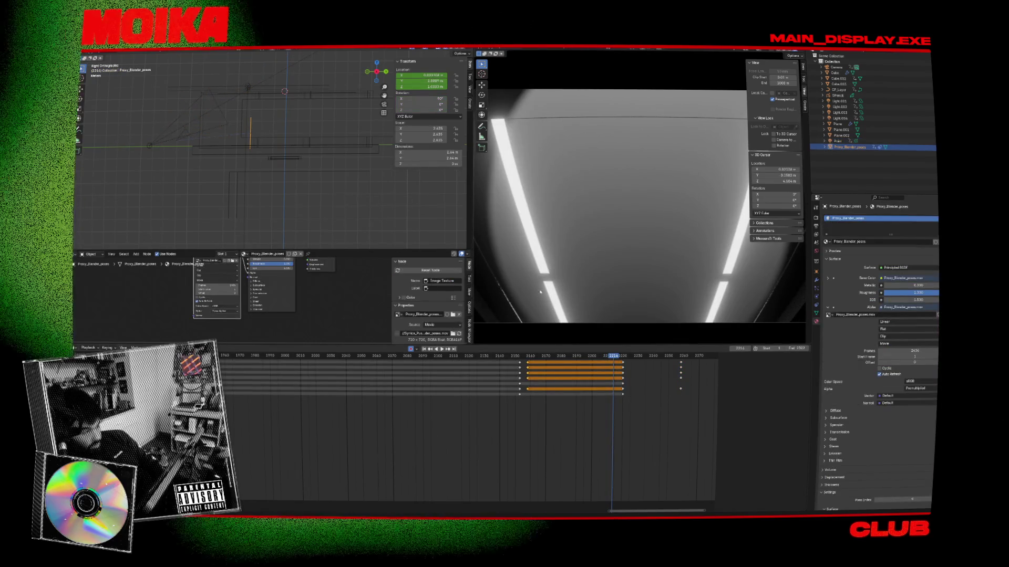
Orbit into perspective, show the render view through the camera, and play from frame 2207
{"action": "middle_click_drag", "start_coordinate": [247, 132], "coordinate": [281, 146]}
{"action": "key", "text": "Down"}
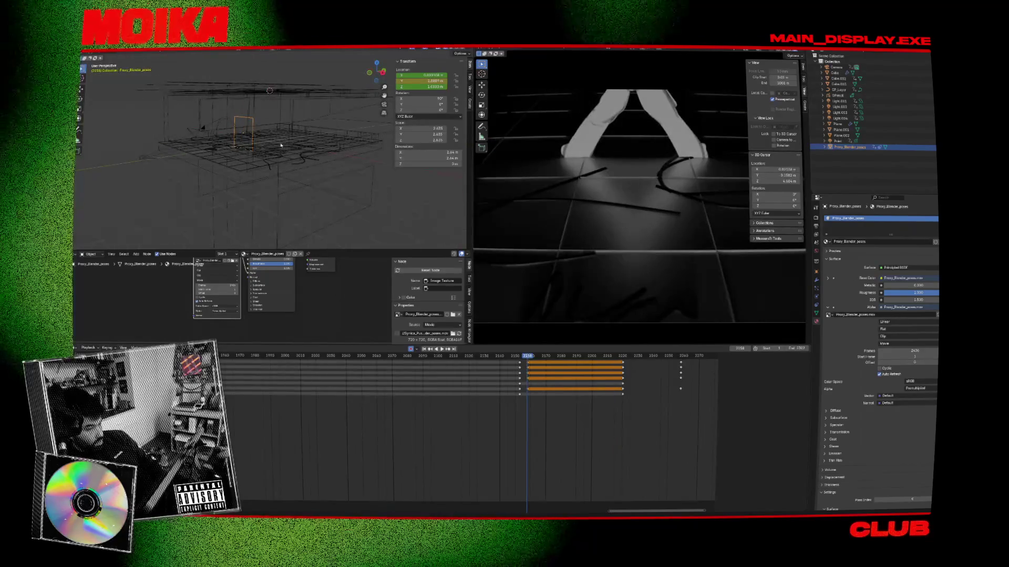
{"action": "key", "text": "Up"}
{"action": "mouse_move", "coordinate": [511, 232]}
{"action": "middle_mouse_down"}
{"action": "mouse_move", "coordinate": [597, 286]}
{"action": "mouse_move", "coordinate": [583, 279]}
{"action": "middle_mouse_up"}
{"action": "key", "text": "KP_0"}
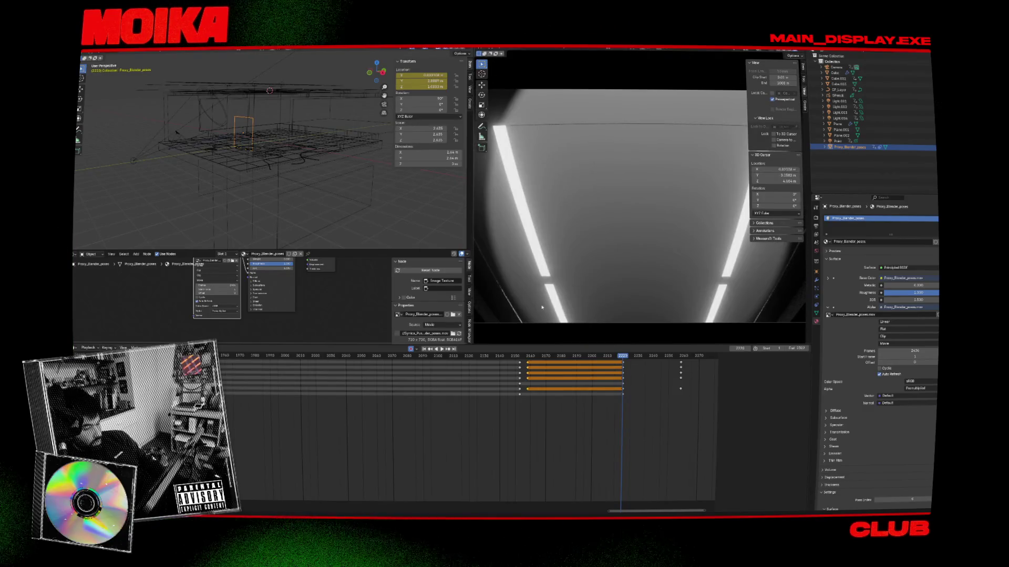
{"action": "left_click_drag", "start_coordinate": [609, 360], "coordinate": [608, 362]}
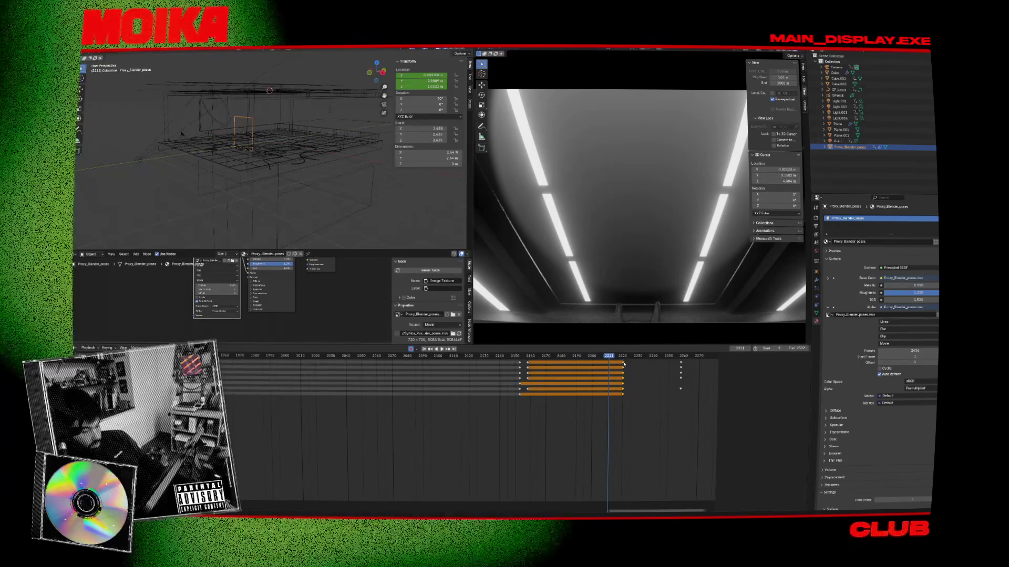
{"action": "key", "text": "space"}
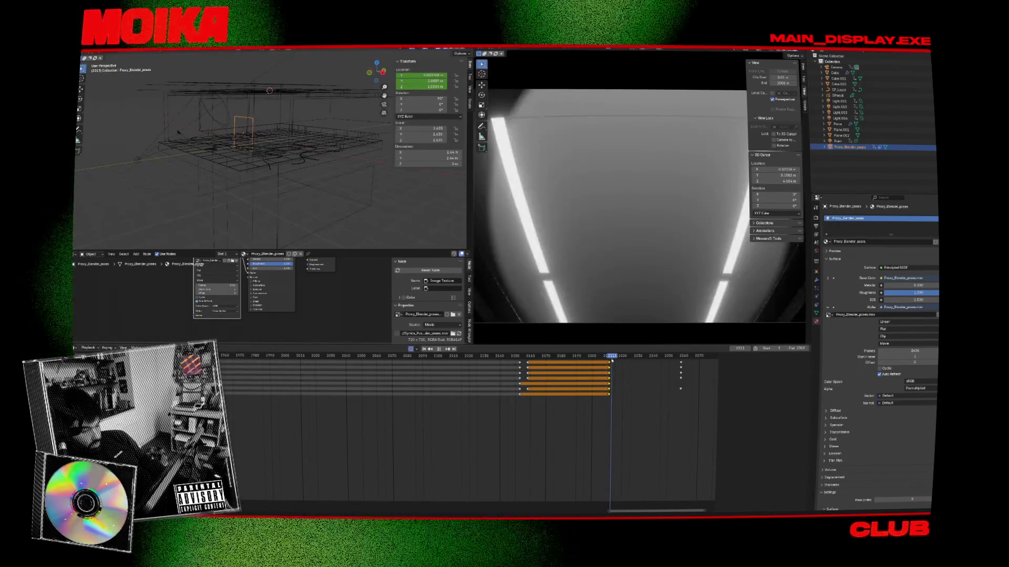
At frame 2239 in Right Ortho view, shift Proxy_Blender_poses along Y
{"action": "left_click", "coordinate": [327, 150]}
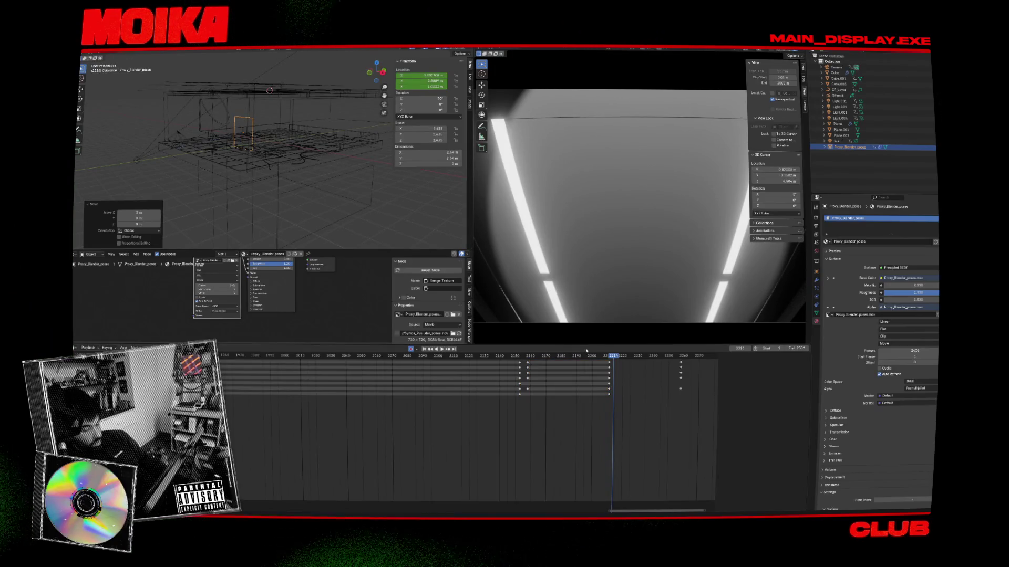
{"action": "left_click_drag", "start_coordinate": [618, 363], "coordinate": [651, 358]}
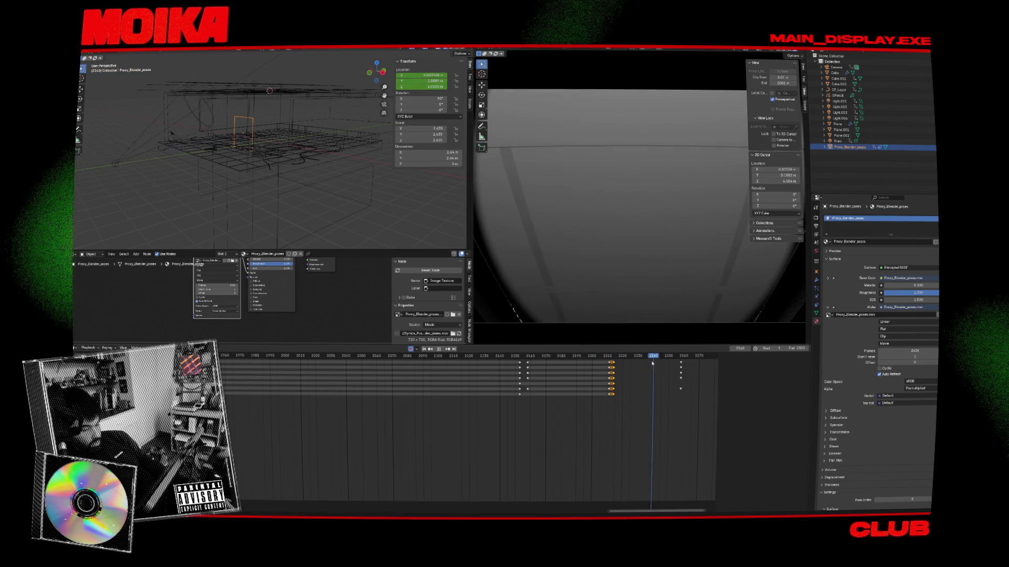
{"action": "key", "text": "KP_3"}
{"action": "key", "text": "g"}
{"action": "key", "text": "y"}
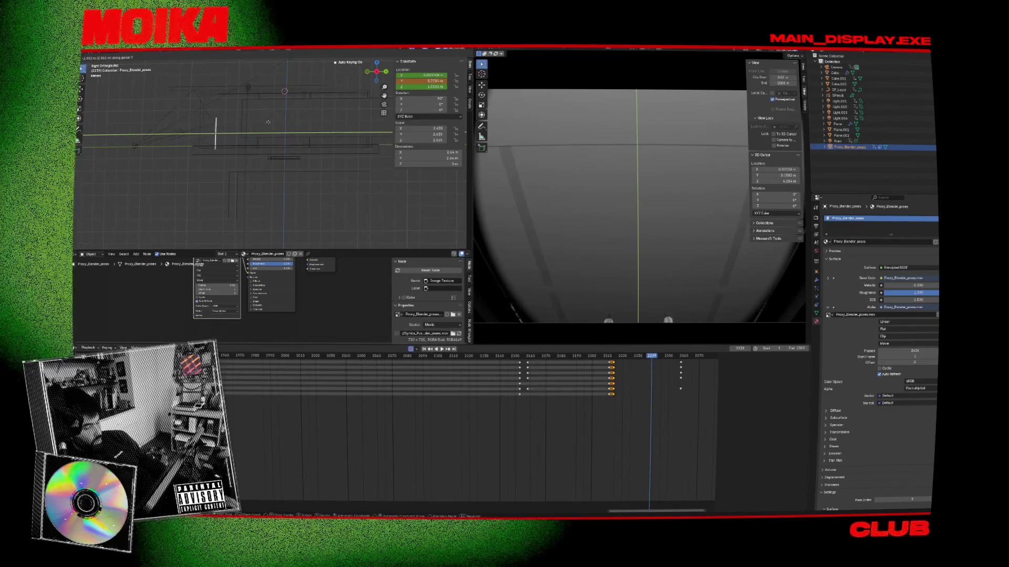
{"action": "left_click", "coordinate": [207, 128]}
Move the Point spot light and lower it along Z to about -2.39 m
{"action": "left_click", "coordinate": [137, 153]}
{"action": "key", "text": "g"}
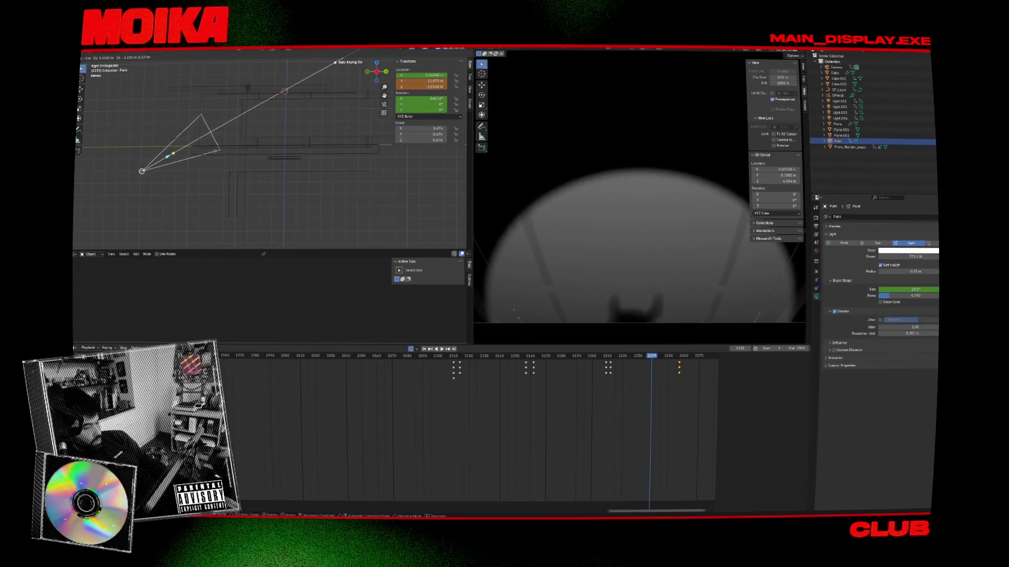
{"action": "left_click", "coordinate": [215, 152]}
{"action": "key", "text": "g"}
{"action": "key", "text": "z"}
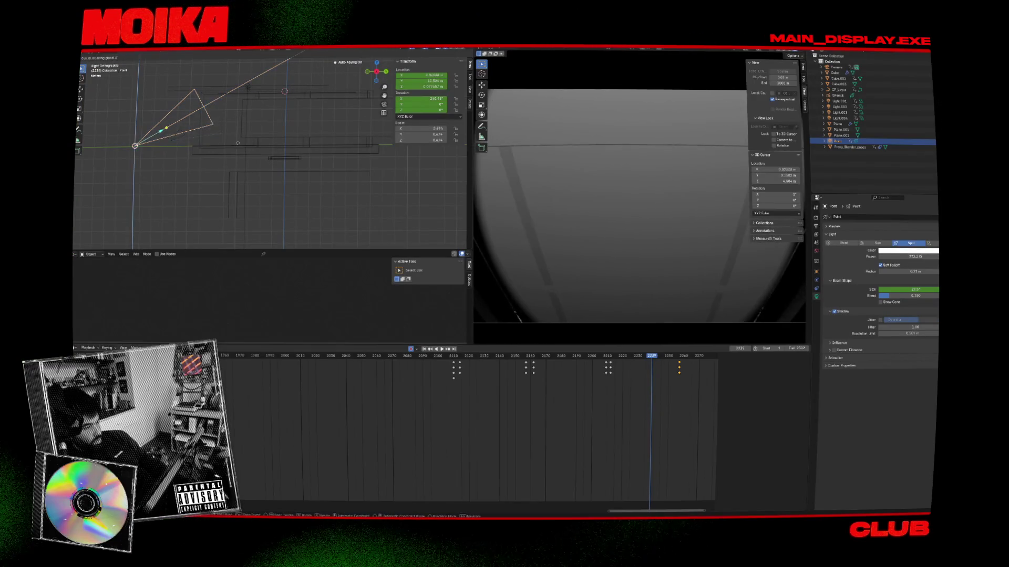
{"action": "left_click", "coordinate": [238, 171]}
Play the shot back from around frame 2215 to check the new lighting
{"action": "mouse_move", "coordinate": [651, 374]}
{"action": "left_mouse_down"}
{"action": "mouse_move", "coordinate": [641, 361]}
{"action": "mouse_move", "coordinate": [622, 361]}
{"action": "left_mouse_up"}
{"action": "key", "text": "space"}
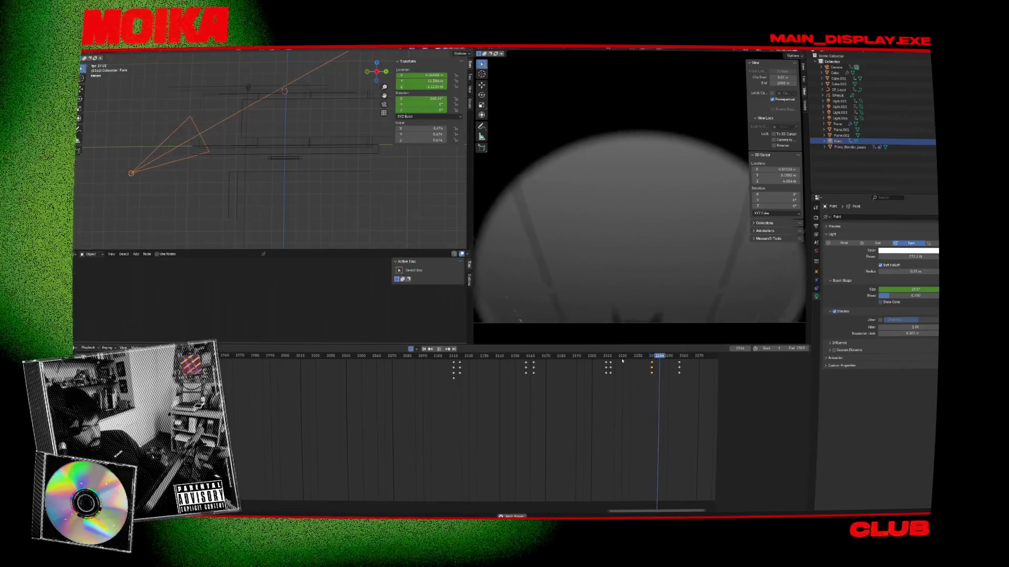
{"action": "key", "text": "space"}
{"action": "left_click", "coordinate": [849, 147]}
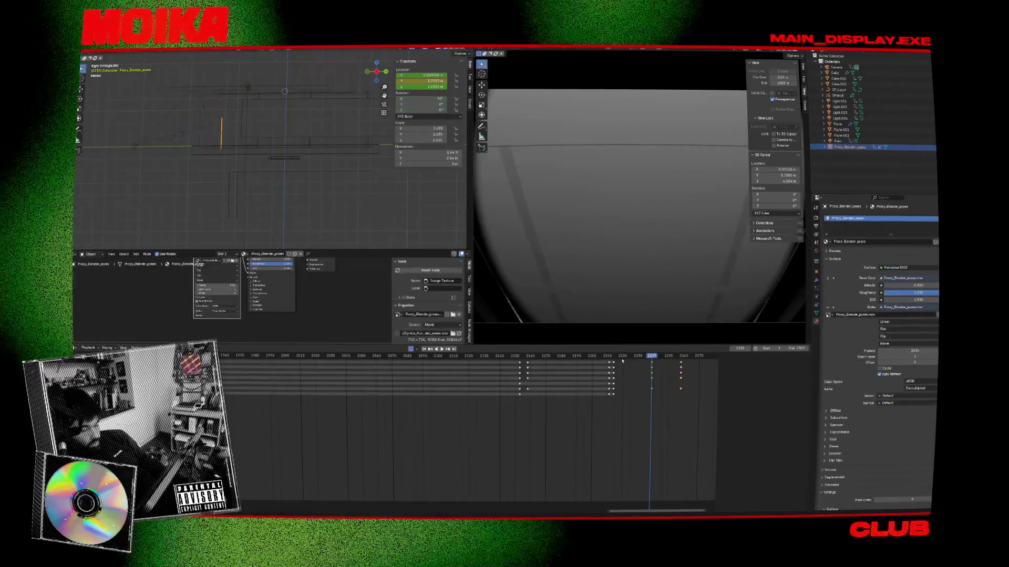
{"action": "left_click", "coordinate": [616, 360]}
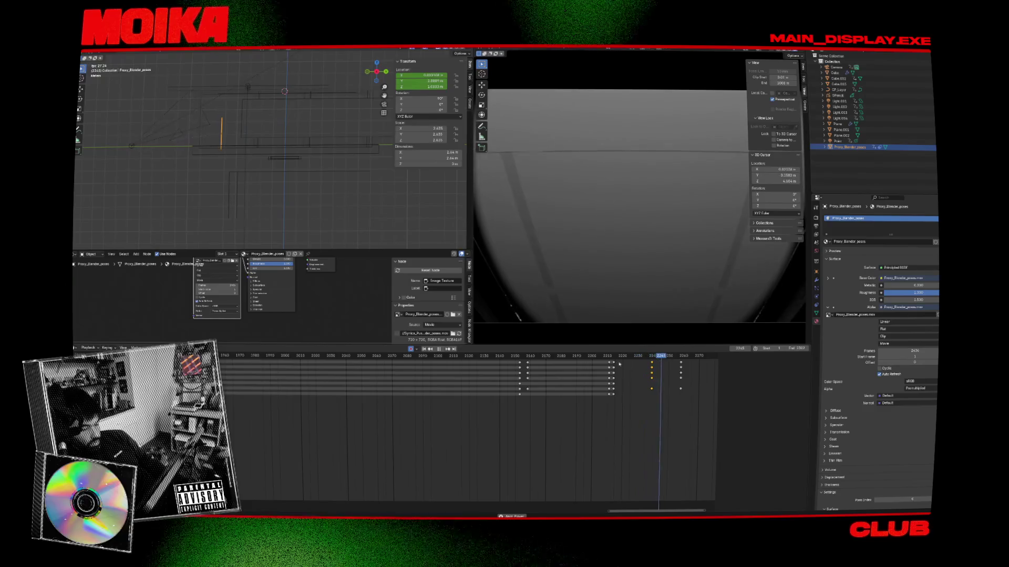
{"action": "left_click", "coordinate": [606, 357]}
{"action": "key", "text": "space"}
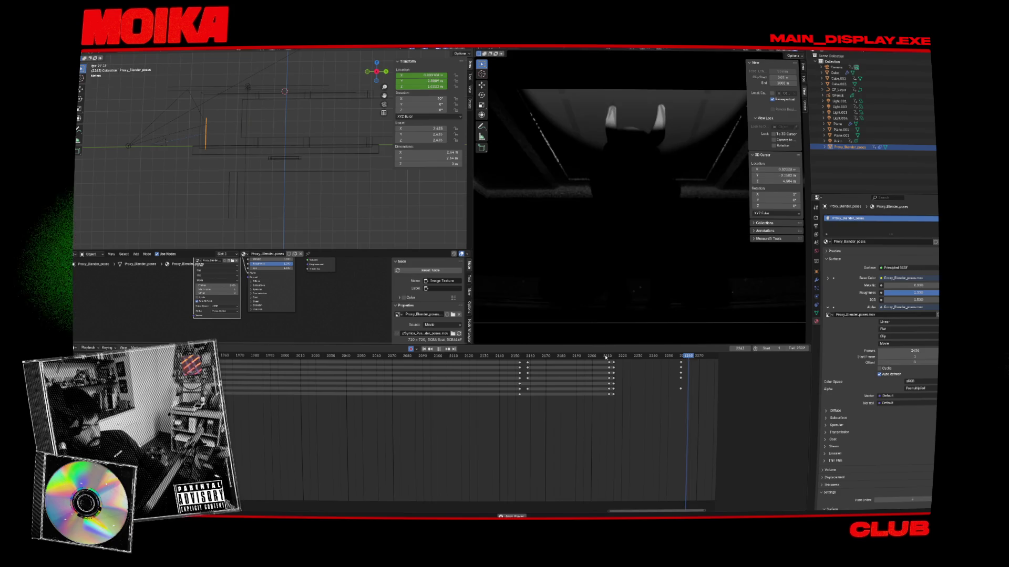
{"action": "left_click", "coordinate": [651, 361]}
{"action": "key", "text": "space"}
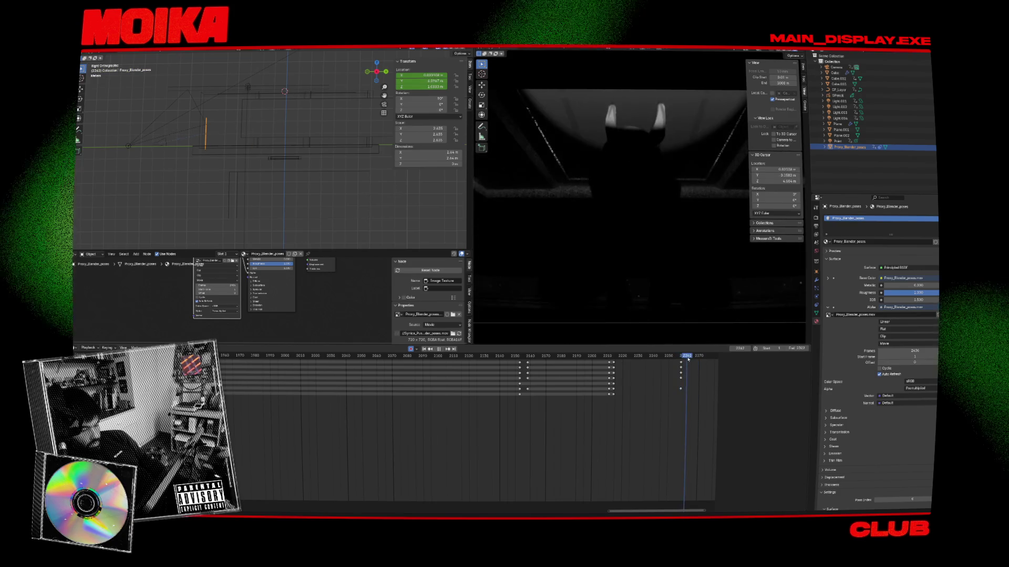
Rotate the Point spot light to aim at the figure, narrow its beam, and play
{"action": "left_click", "coordinate": [199, 109]}
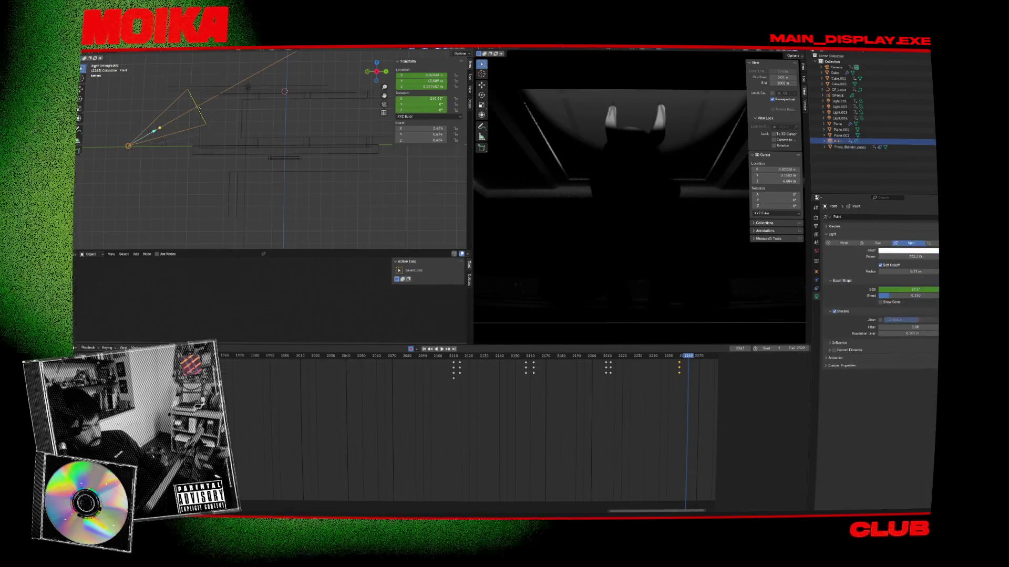
{"action": "key", "text": "r"}
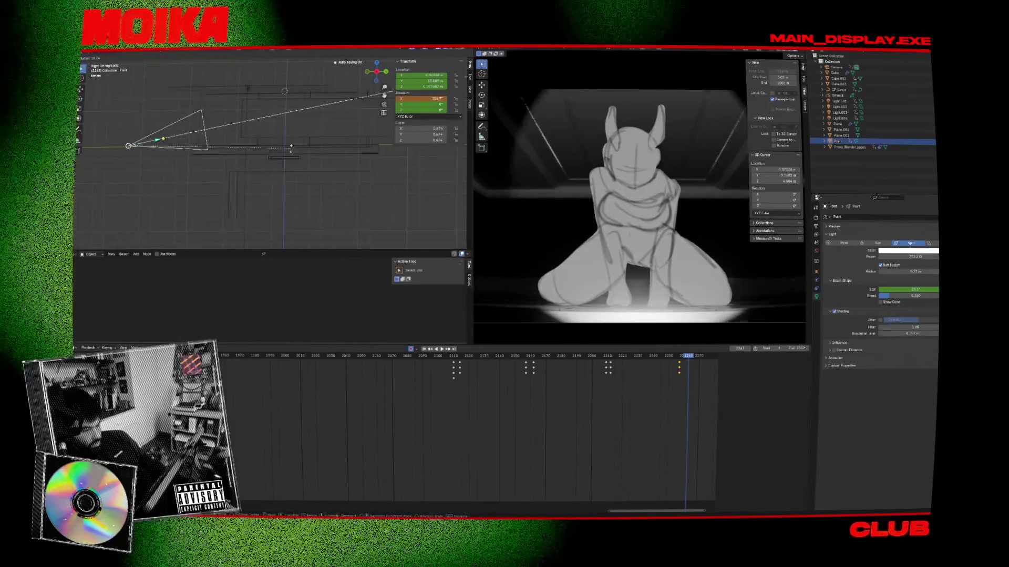
{"action": "left_click", "coordinate": [293, 151]}
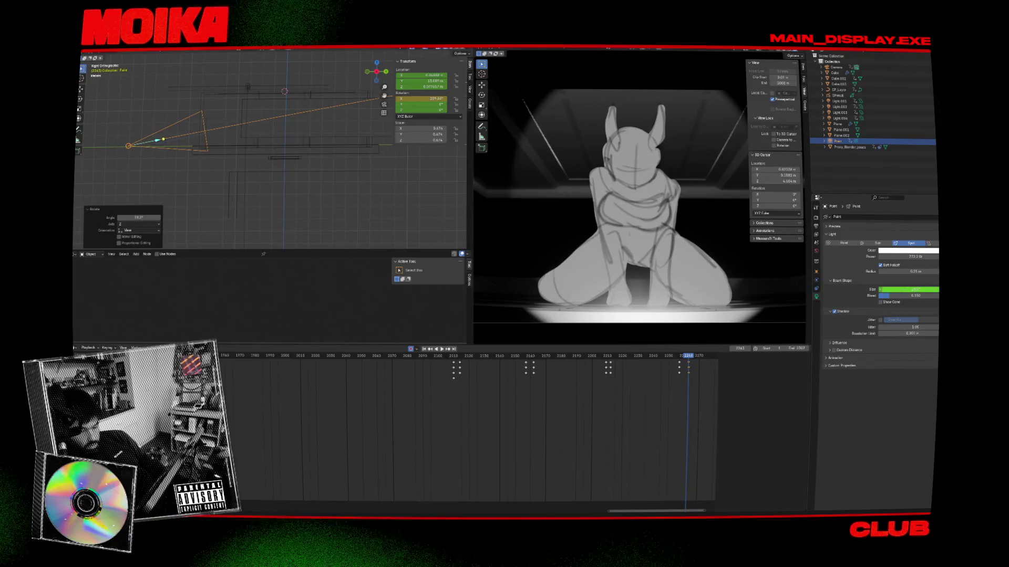
{"action": "mouse_move", "coordinate": [908, 289]}
{"action": "left_mouse_down"}
{"action": "mouse_move", "coordinate": [925, 290]}
{"action": "mouse_move", "coordinate": [896, 289]}
{"action": "left_mouse_up"}
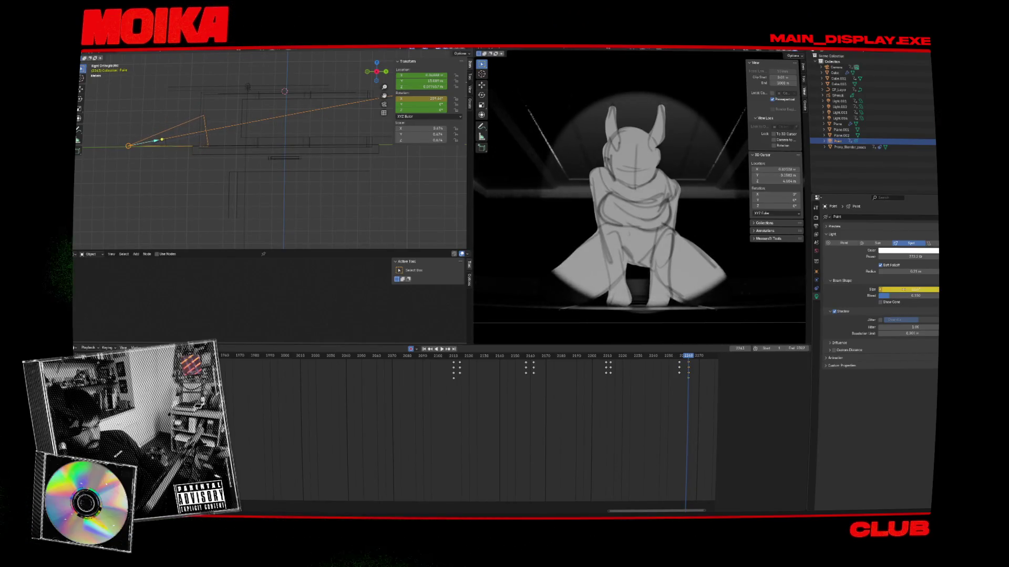
{"action": "key", "text": "space"}
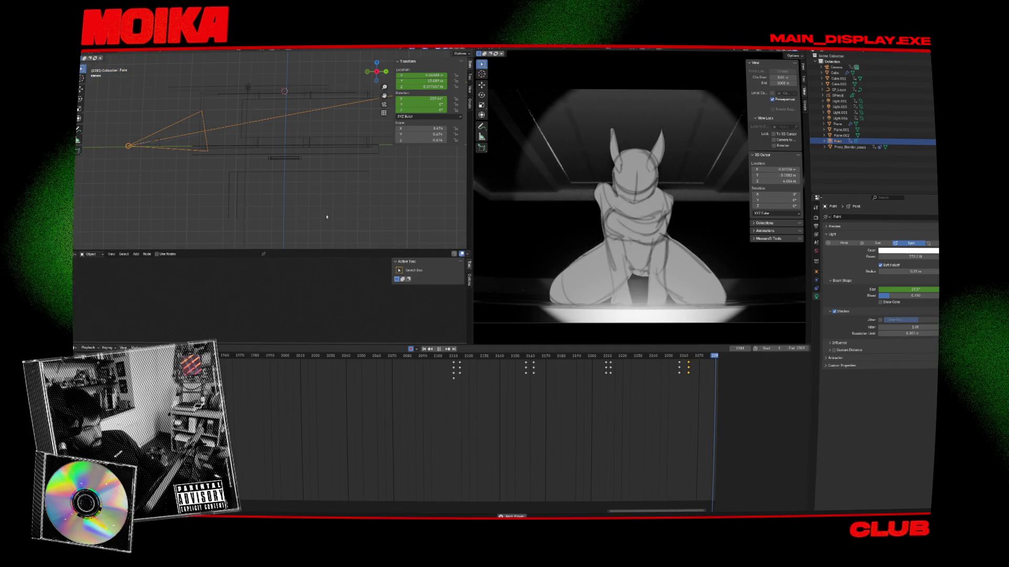
Tilt the spot light slightly and shift it along Y
{"action": "left_click_drag", "start_coordinate": [640, 514], "coordinate": [667, 513]}
{"action": "left_click_drag", "start_coordinate": [423, 358], "coordinate": [444, 358]}
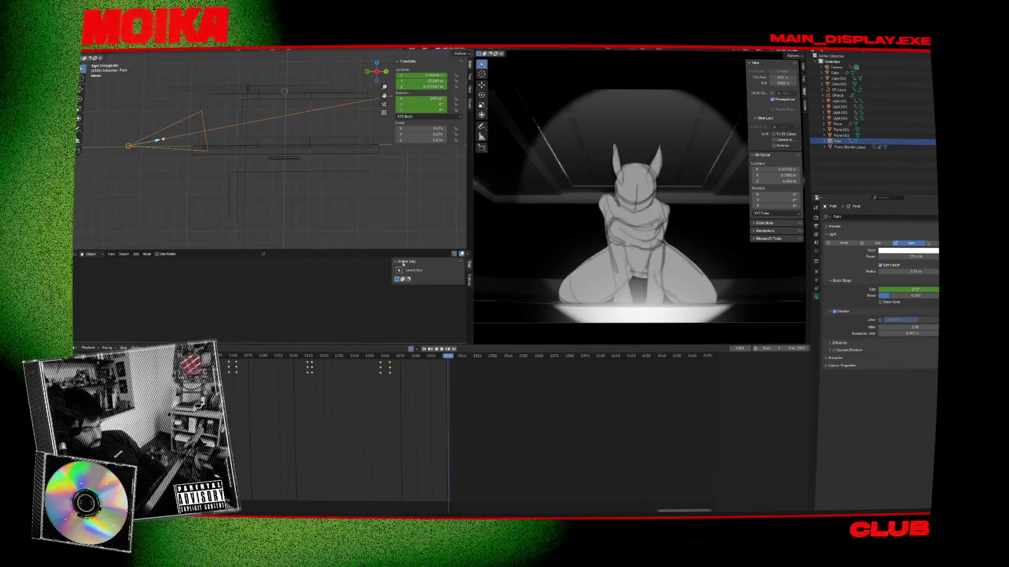
{"action": "key", "text": "r"}
{"action": "left_click", "coordinate": [336, 152]}
{"action": "key", "text": "g"}
{"action": "key", "text": "z"}
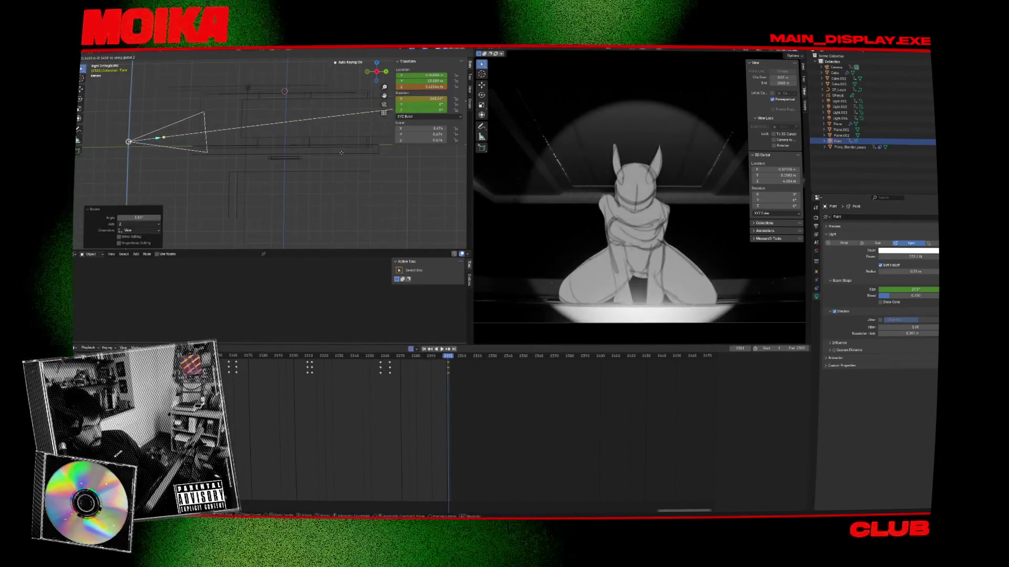
{"action": "key", "text": "y"}
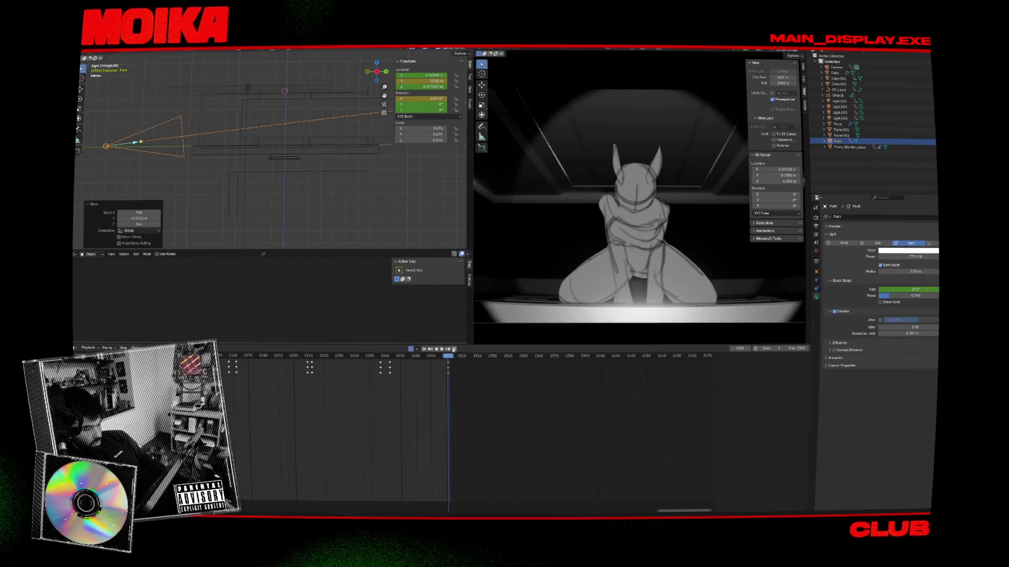
From around frame 2165, rotate the spot light, keyframe its rotation, and preview playback
{"action": "left_click", "coordinate": [435, 349]}
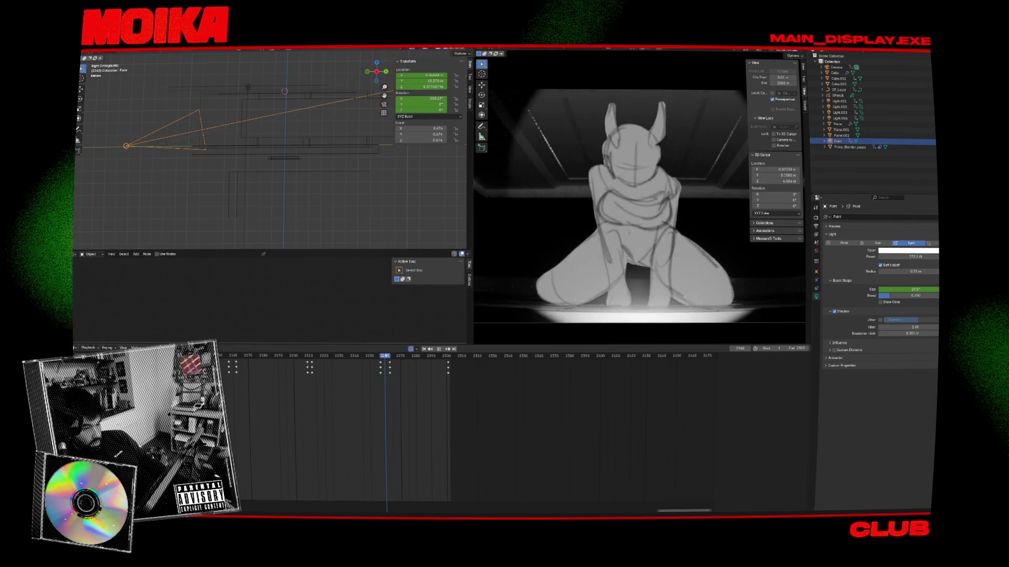
{"action": "key", "text": "Escape"}
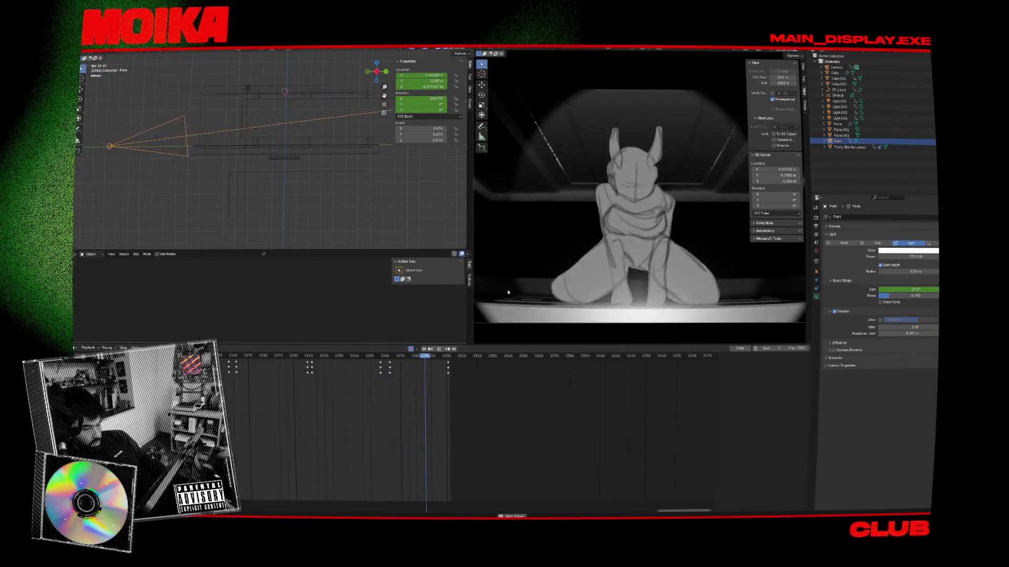
{"action": "mouse_move", "coordinate": [439, 359]}
{"action": "left_mouse_down"}
{"action": "mouse_move", "coordinate": [256, 367]}
{"action": "mouse_move", "coordinate": [381, 375]}
{"action": "left_mouse_up"}
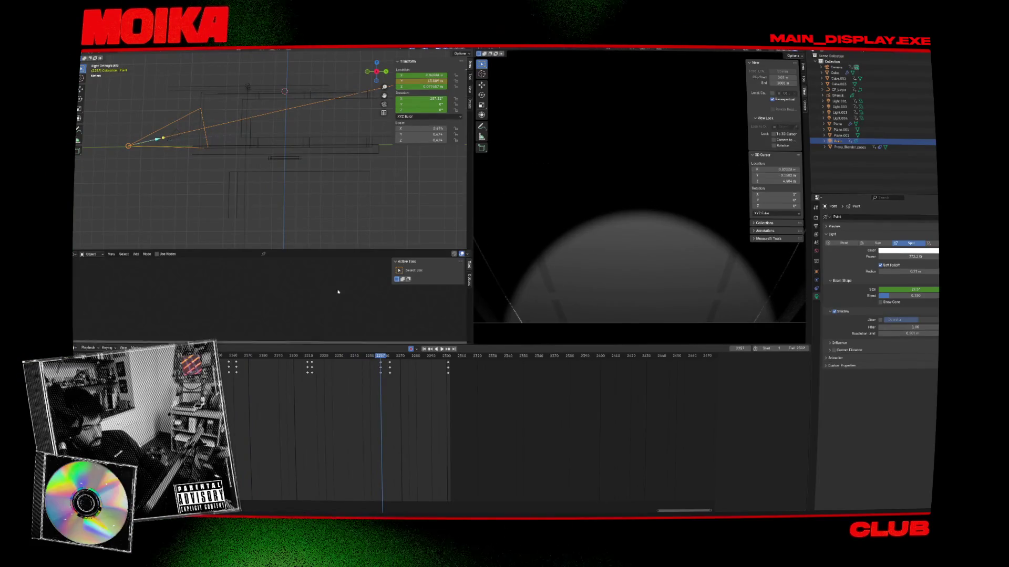
{"action": "key", "text": "r"}
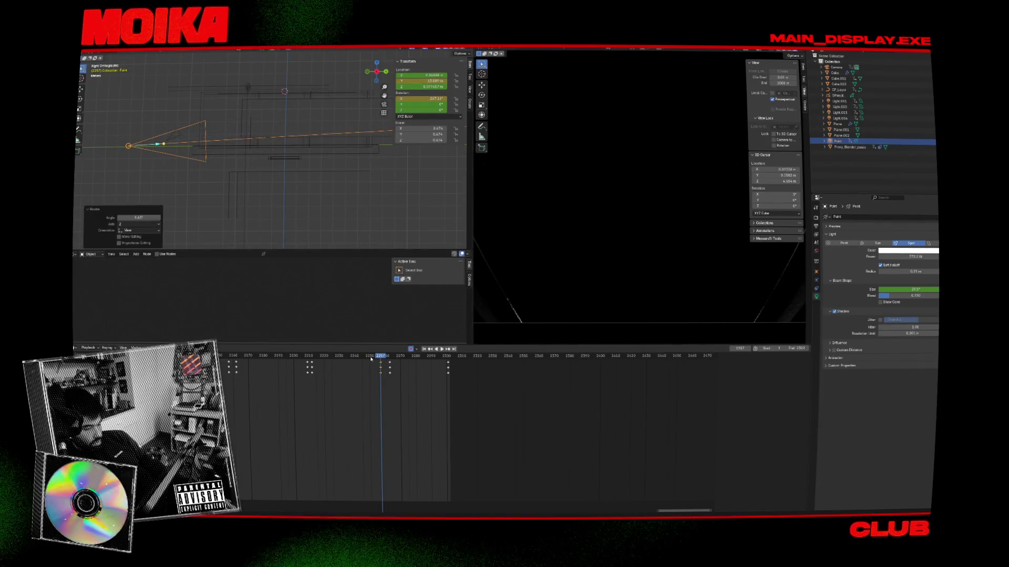
{"action": "key", "text": "i"}
{"action": "key", "text": "space"}
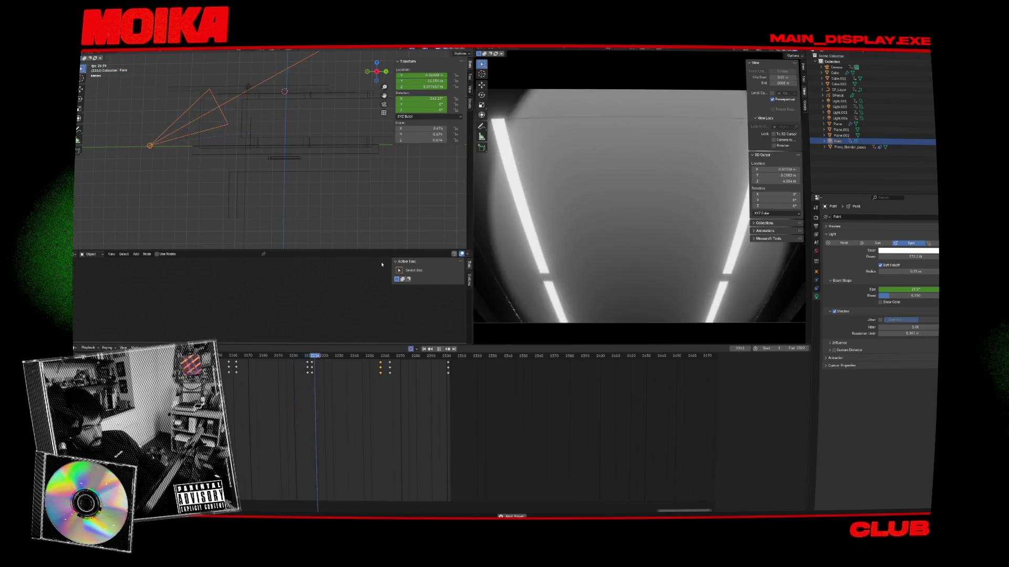
{"action": "key", "text": "space"}
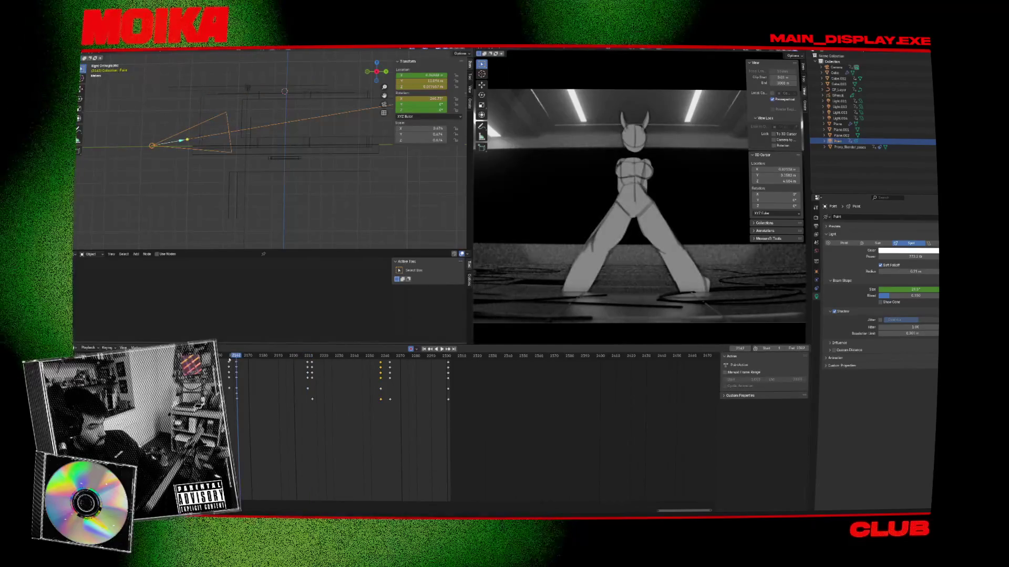
Copy the light's keys from frame 2114 and paste them at frame 2162
{"action": "key", "text": "Down"}
{"action": "scroll", "coordinate": [251, 373], "scroll_direction": "up", "scroll_amount": 2, "text": "ctrl"}
{"action": "key", "text": "Down"}
{"action": "scroll", "coordinate": [251, 373], "scroll_direction": "up", "scroll_amount": 3, "text": "ctrl"}
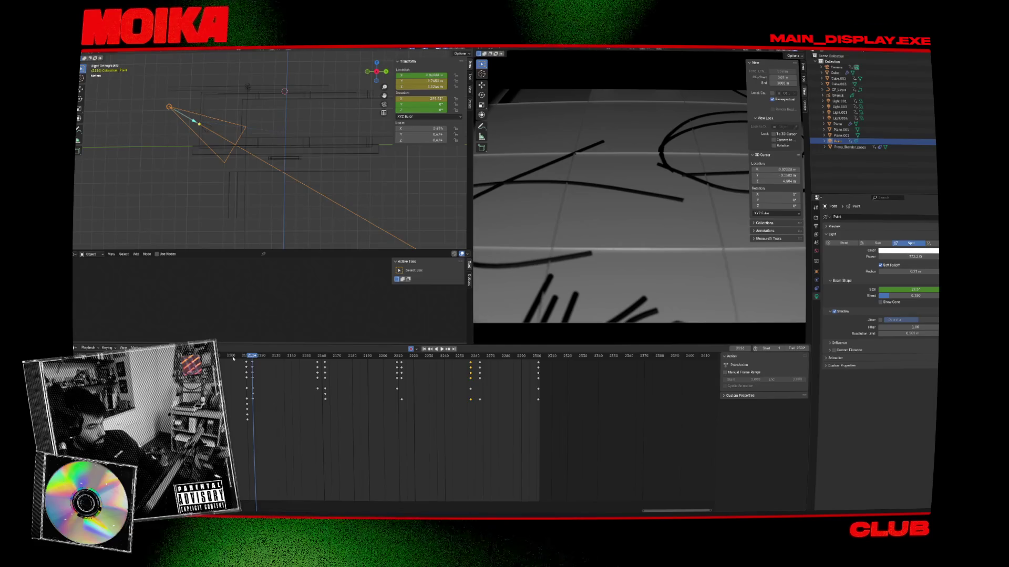
{"action": "left_click", "coordinate": [246, 358]}
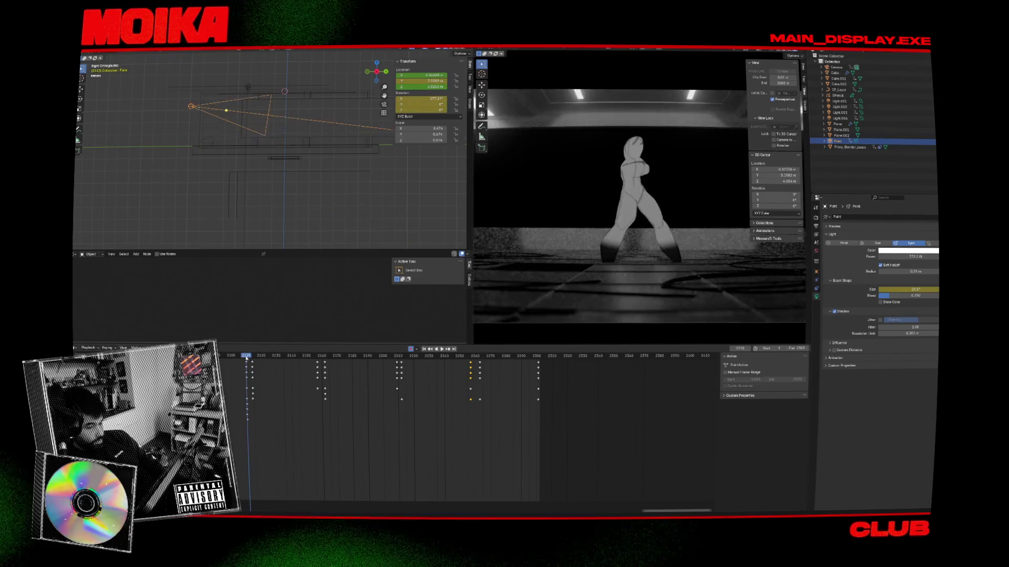
{"action": "key", "text": "Up"}
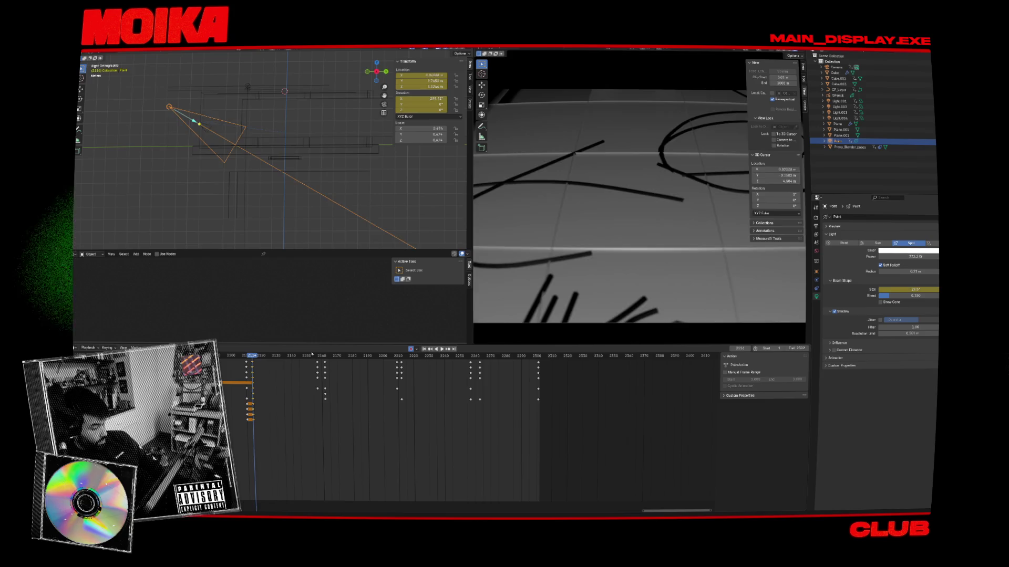
{"action": "key", "text": "Up"}
{"action": "key", "text": "ctrl+v"}
{"action": "key", "text": "Up"}
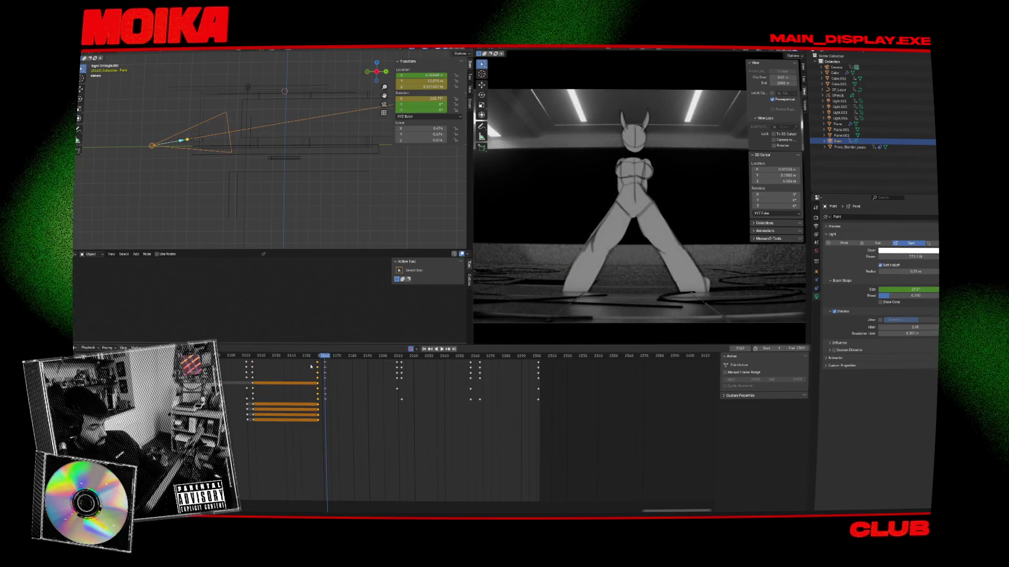
{"action": "key", "text": "ctrl+v"}
Rotate the spot light onto the figure and keyframe it at frame 2209
{"action": "key", "text": "Up"}
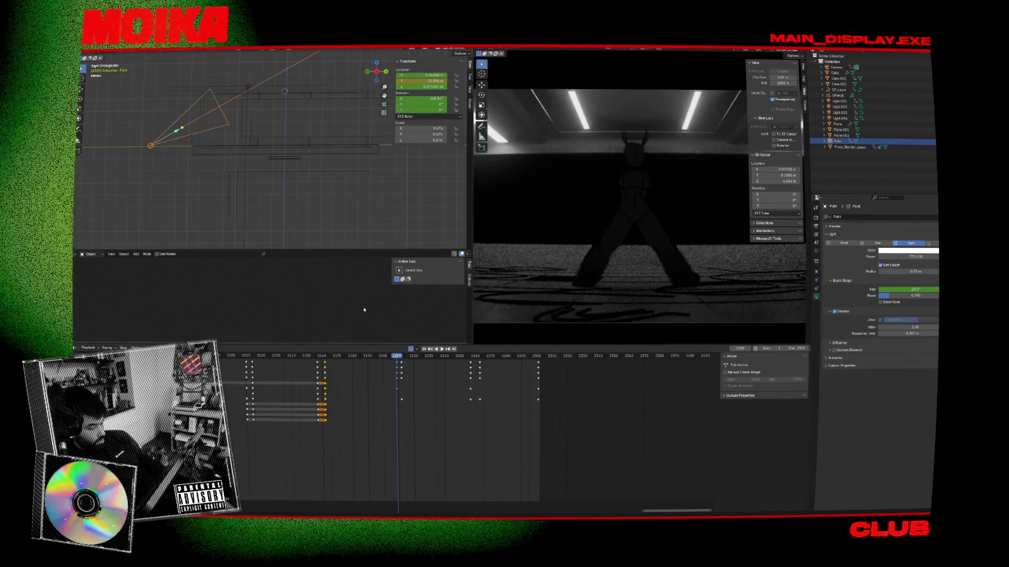
{"action": "key", "text": "r"}
{"action": "left_click", "coordinate": [312, 168]}
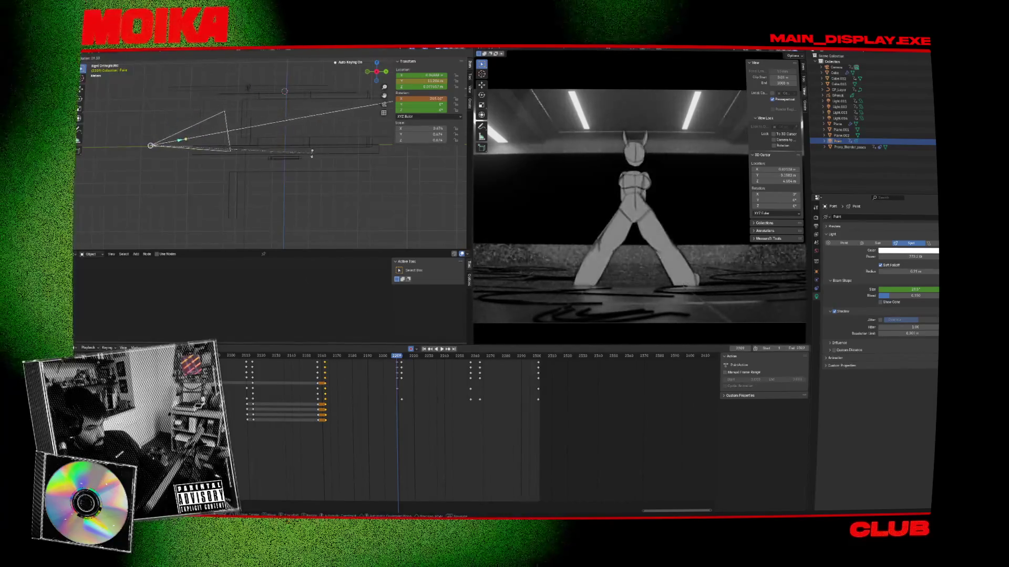
{"action": "left_click", "coordinate": [402, 390]}
{"action": "key", "text": "Right"}
{"action": "key", "text": "Right"}
{"action": "key", "text": "Right"}
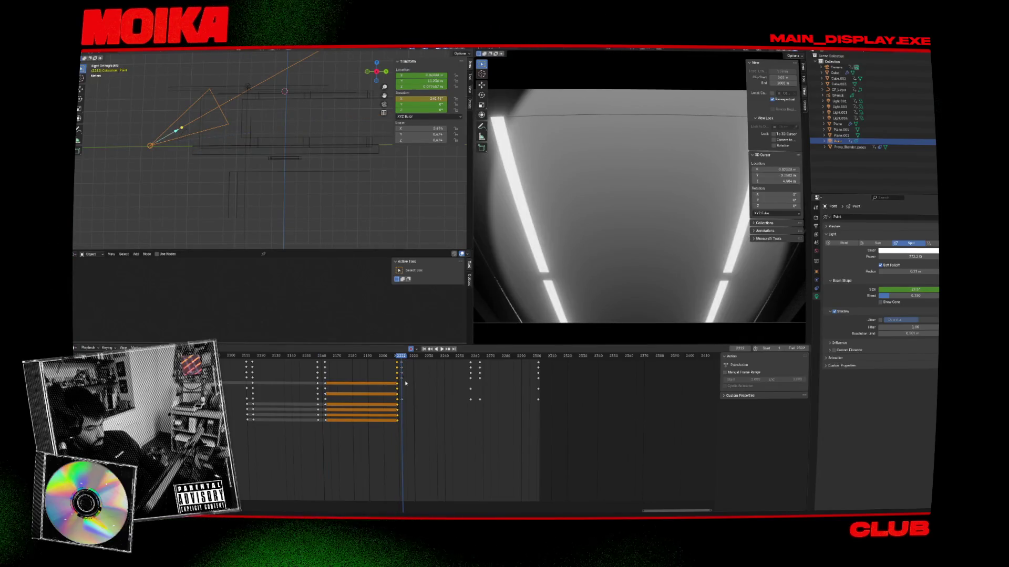
{"action": "key", "text": "Up"}
Re-aim and keyframe the spot light's rotation at frames 2257 and 2263
{"action": "key", "text": "r"}
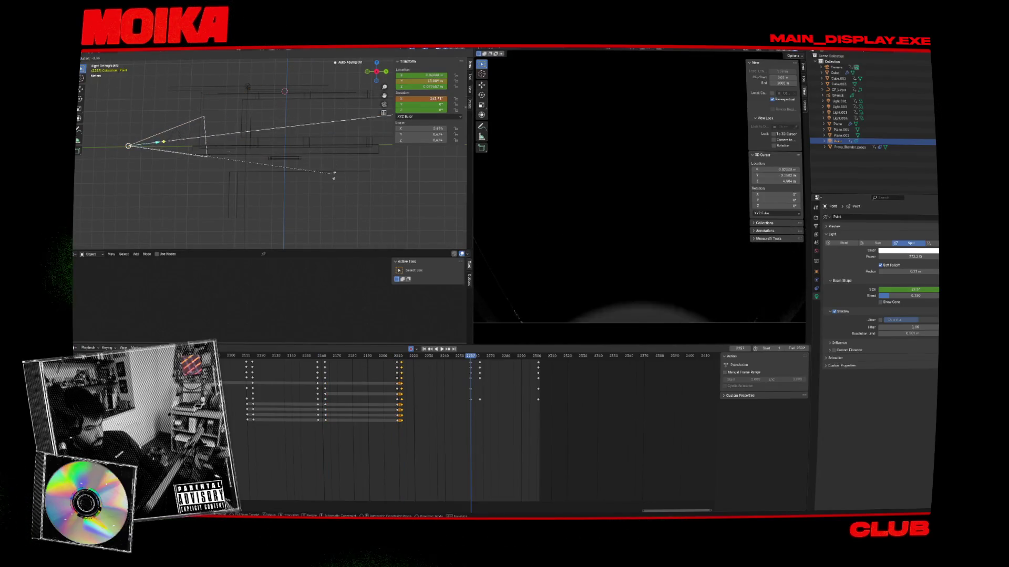
{"action": "left_click", "coordinate": [438, 362]}
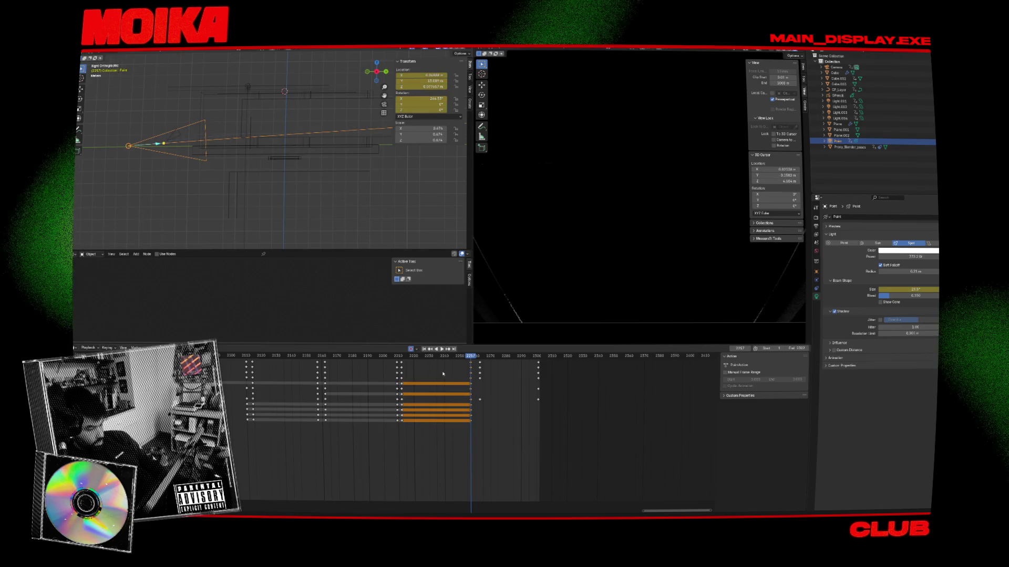
{"action": "left_click", "coordinate": [444, 374]}
{"action": "key", "text": "Up"}
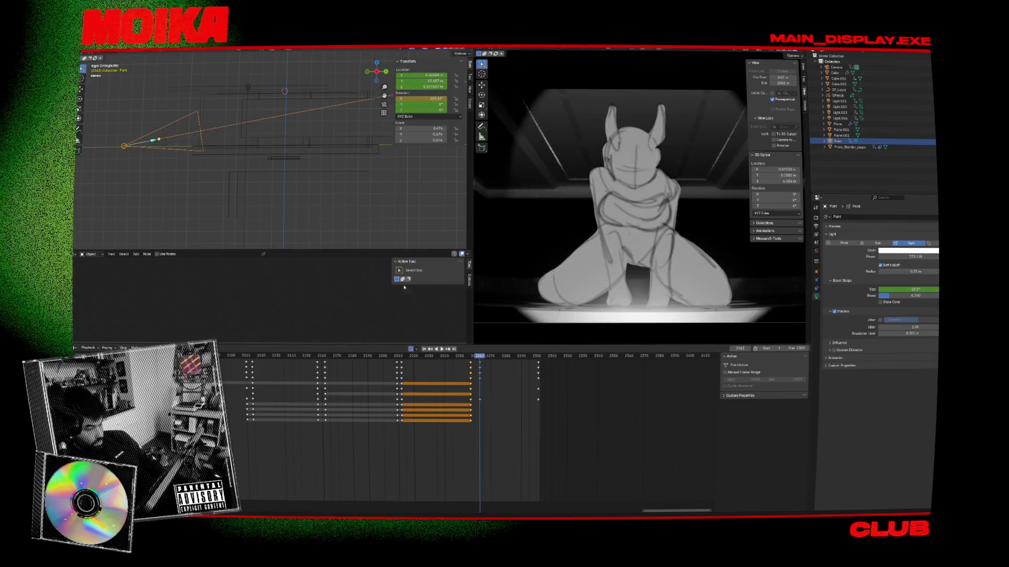
{"action": "left_click", "coordinate": [367, 183]}
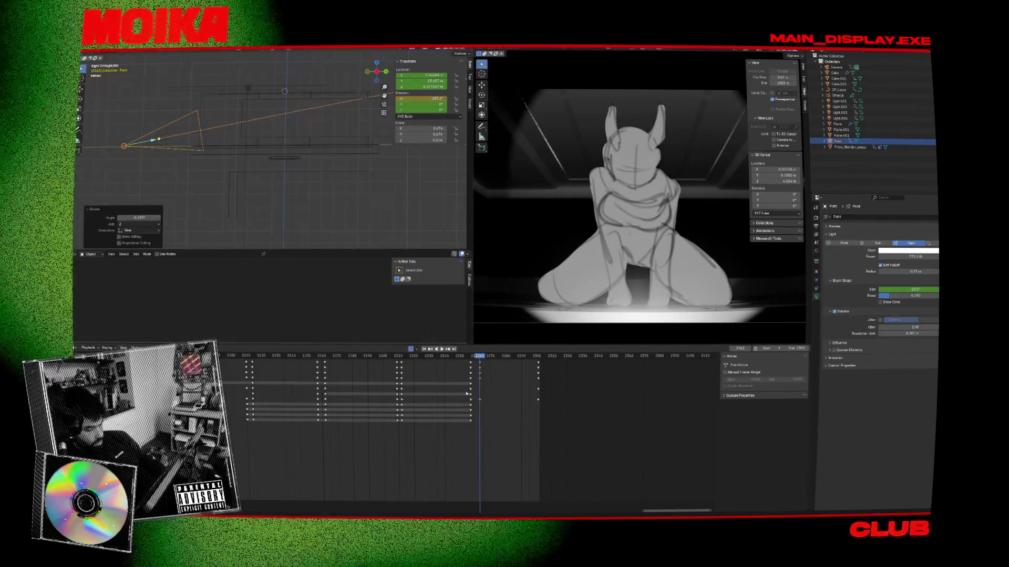
{"action": "key", "text": "i"}
Rotate the spot light away from the figure at frame 2301 and preview the sweep
{"action": "key", "text": "Up"}
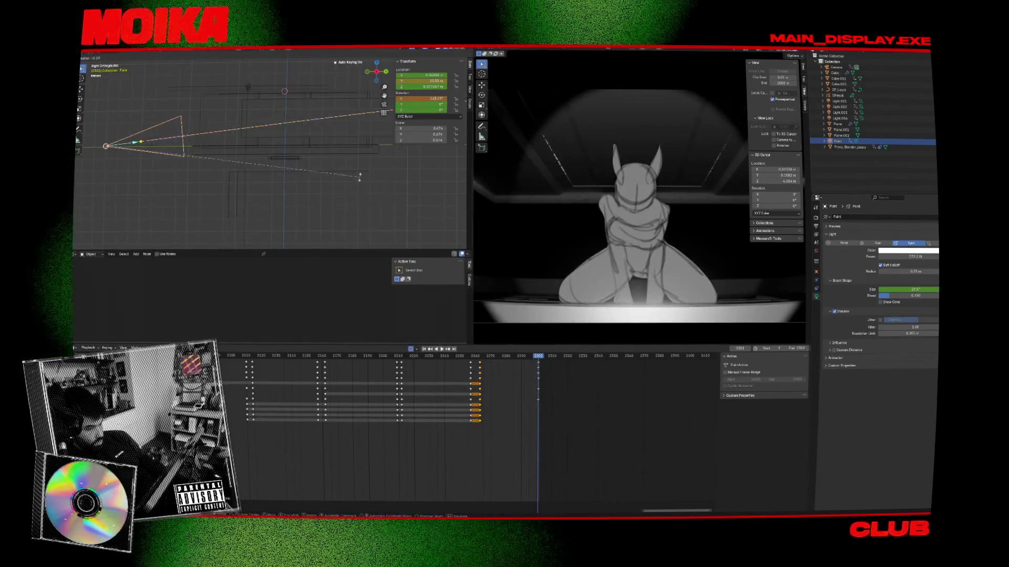
{"action": "left_click", "coordinate": [347, 84]}
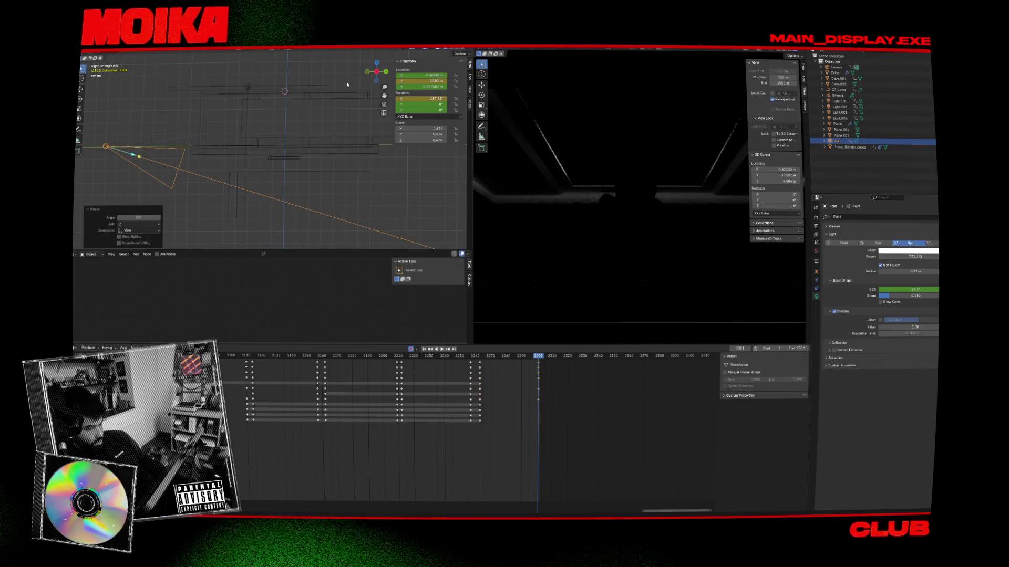
{"action": "key", "text": "space"}
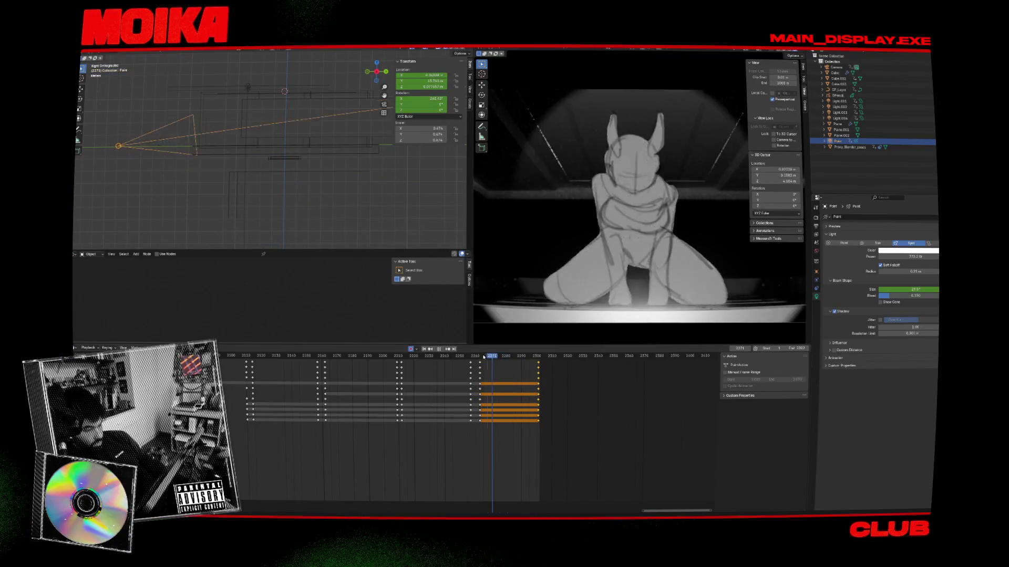
{"action": "key", "text": "space"}
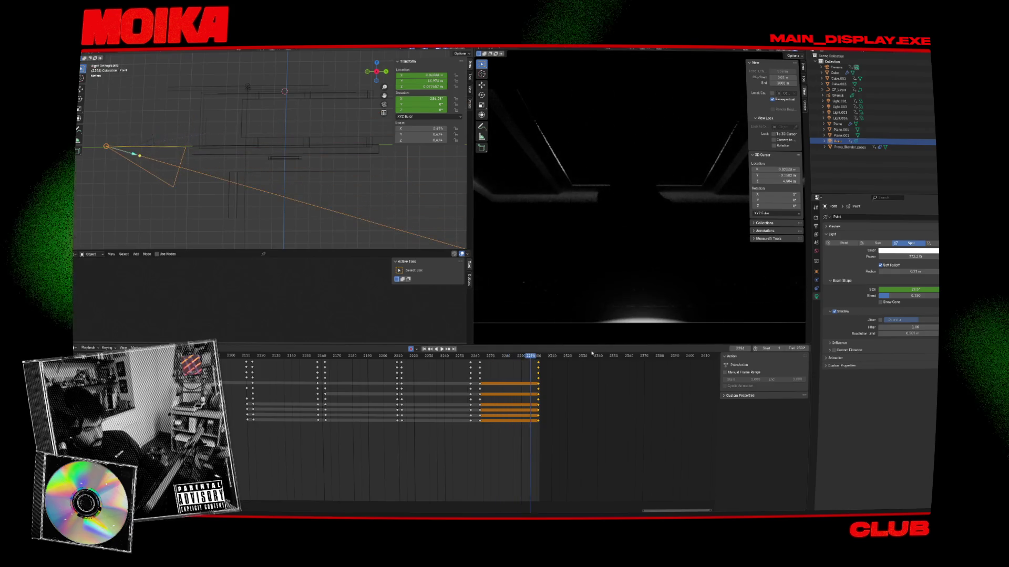
{"action": "key", "text": "Up"}
{"action": "key", "text": "r"}
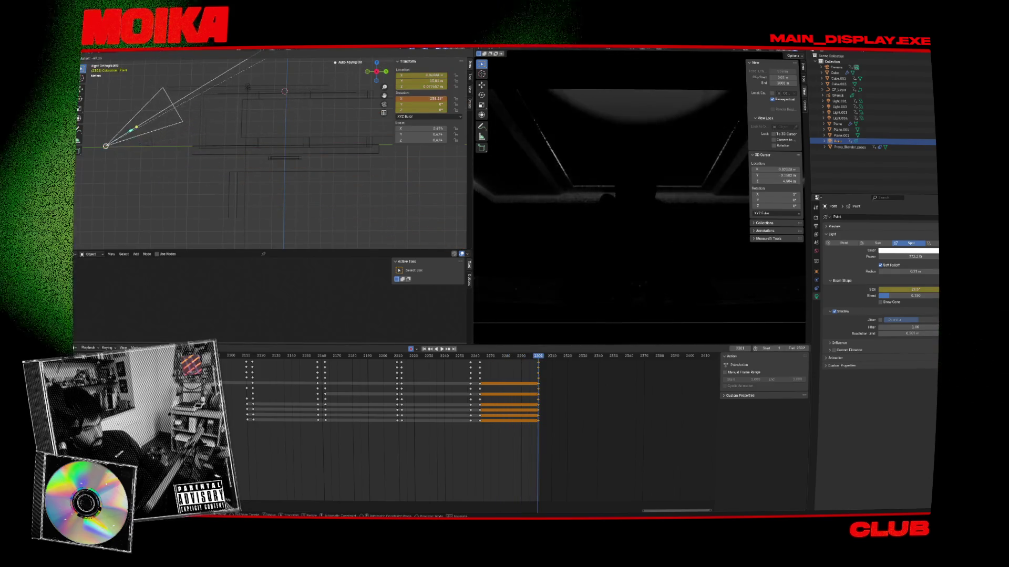
{"action": "left_click", "coordinate": [277, 227]}
{"action": "left_click", "coordinate": [524, 369]}
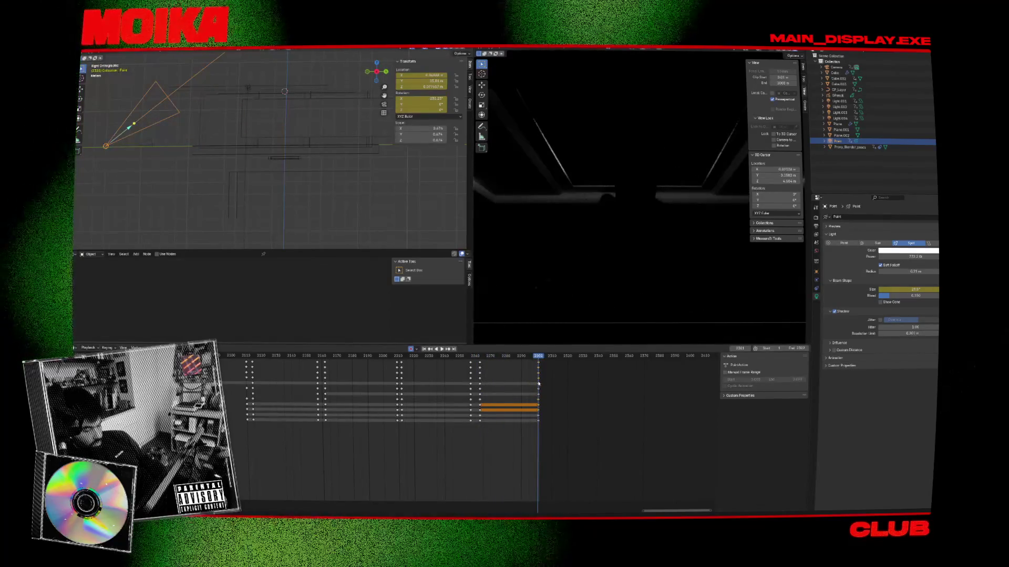
Re-aim the light, try a 2° spot cone then restore about 29°, and review playback
{"action": "key", "text": "r"}
{"action": "left_click", "coordinate": [326, 233]}
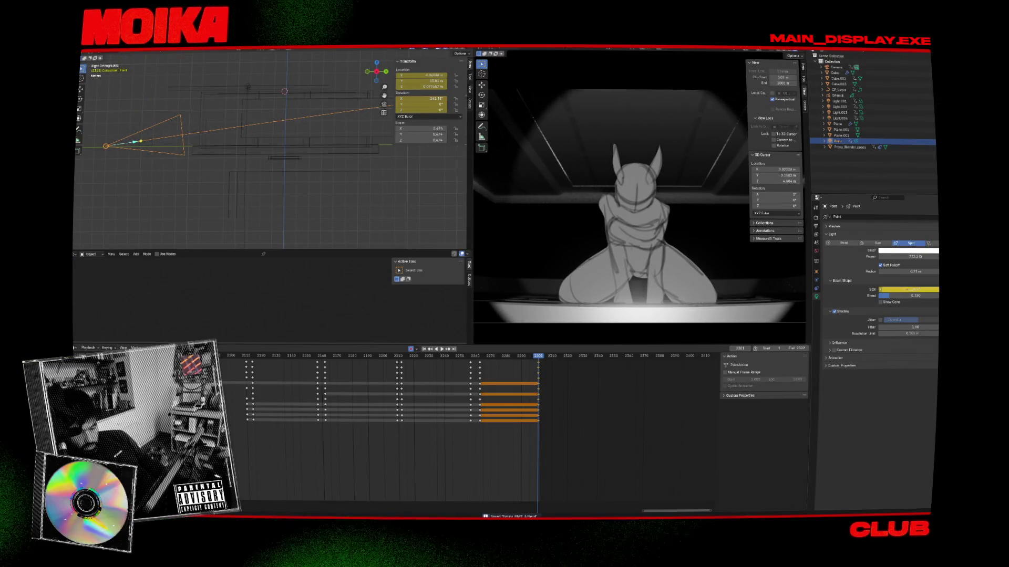
{"action": "mouse_move", "coordinate": [909, 290]}
{"action": "left_mouse_down"}
{"action": "mouse_move", "coordinate": [888, 290]}
{"action": "mouse_move", "coordinate": [923, 285]}
{"action": "mouse_move", "coordinate": [901, 257]}
{"action": "mouse_move", "coordinate": [888, 257]}
{"action": "left_mouse_up"}
{"action": "key", "text": "i"}
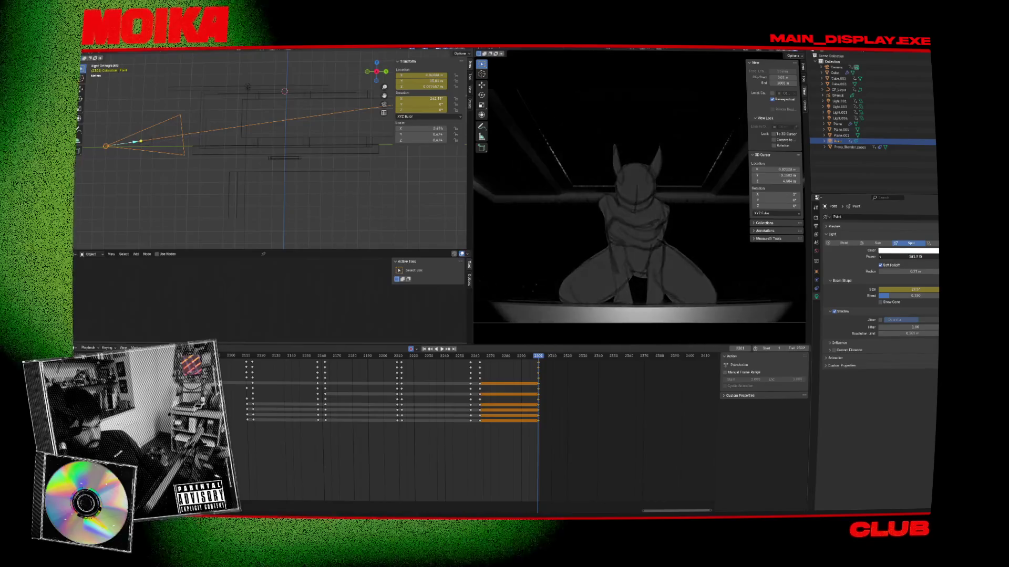
{"action": "key", "text": "ctrl+z"}
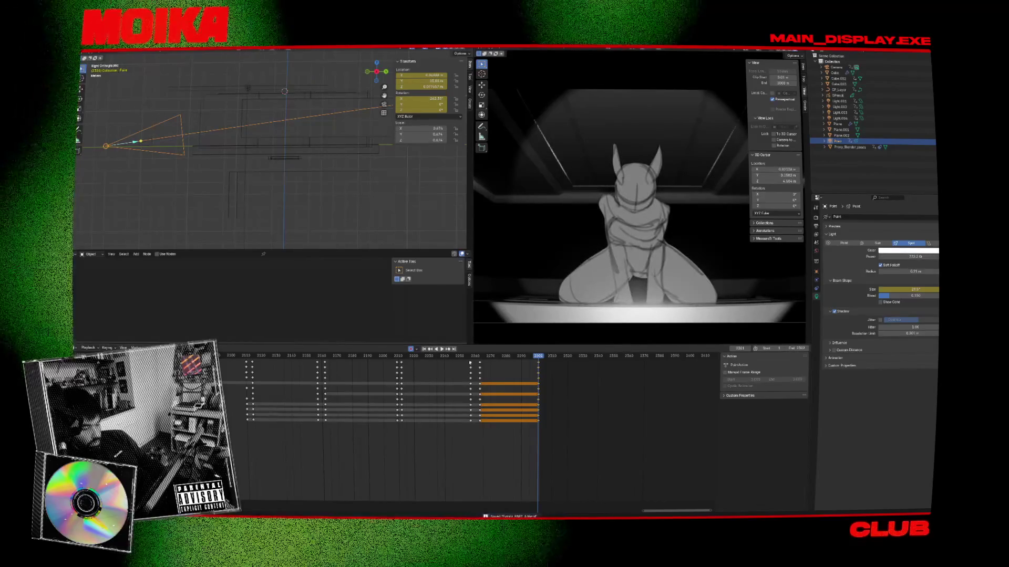
{"action": "key", "text": "space"}
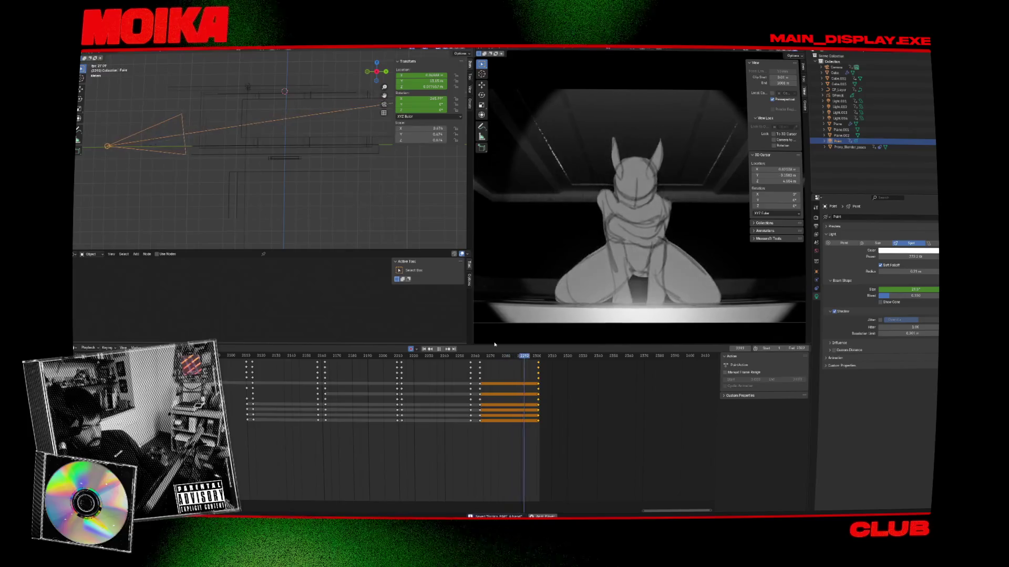
{"action": "key", "text": "space"}
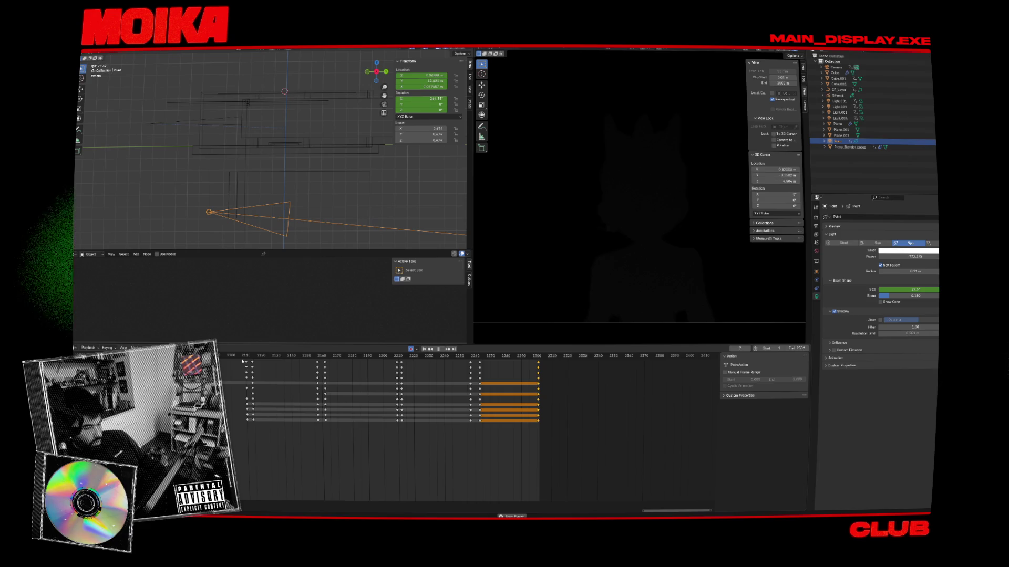
Select Plane.001 to inspect its material and play the animation
{"action": "left_click", "coordinate": [309, 114]}
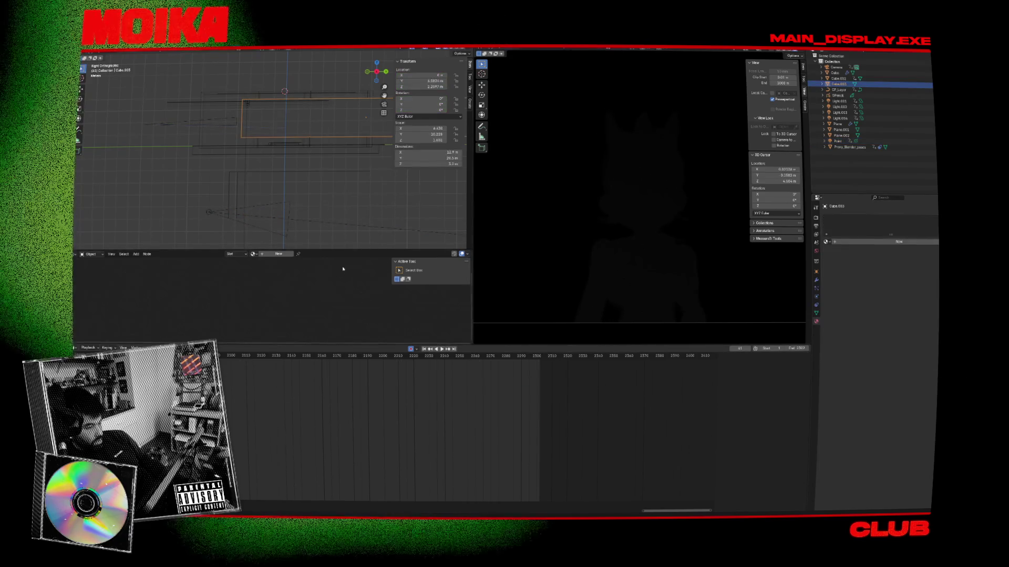
{"action": "left_click", "coordinate": [347, 228]}
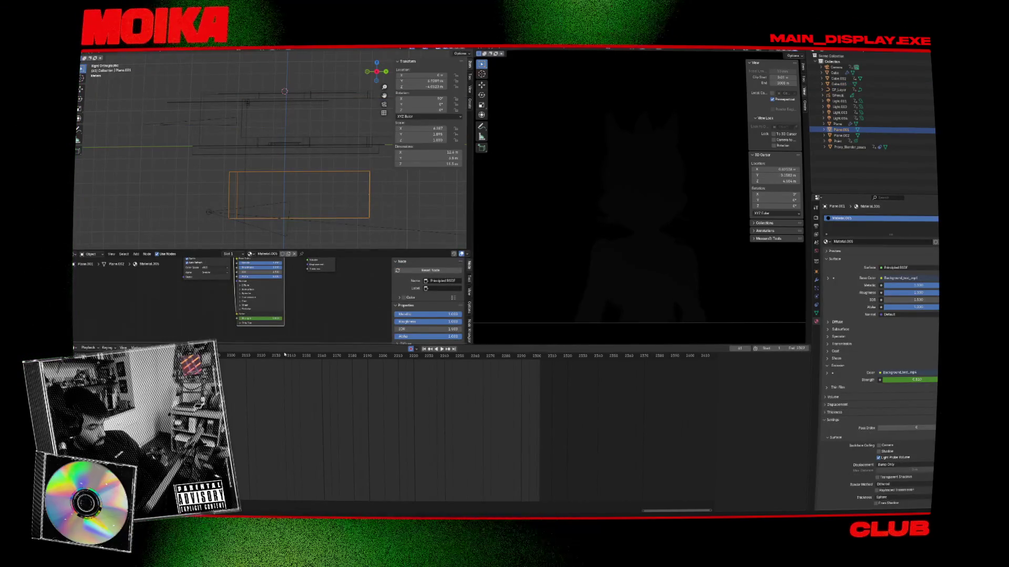
{"action": "key", "text": "space"}
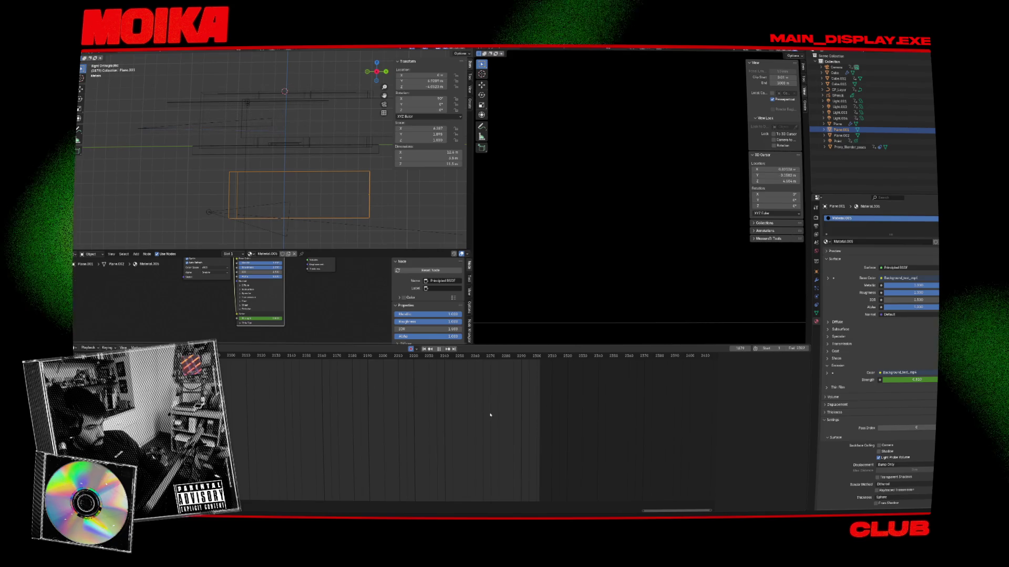
{"action": "scroll", "coordinate": [338, 407], "scroll_direction": "left", "scroll_amount": 10, "text": "ctrl"}
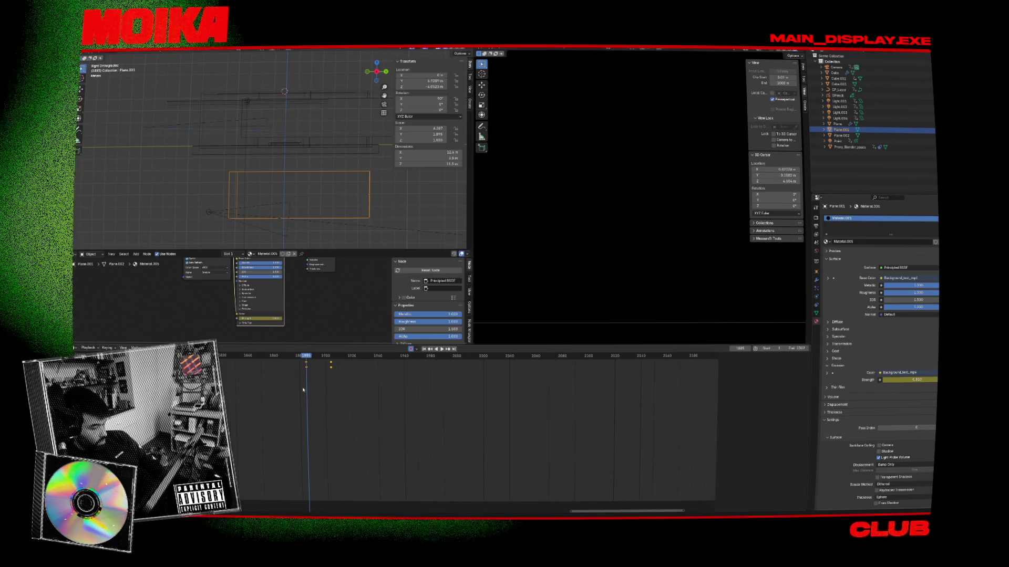
Raise Plane.001 along Z and preview the motion forwards and backwards
{"action": "key", "text": "g"}
{"action": "key", "text": "z"}
{"action": "left_click", "coordinate": [314, 156]}
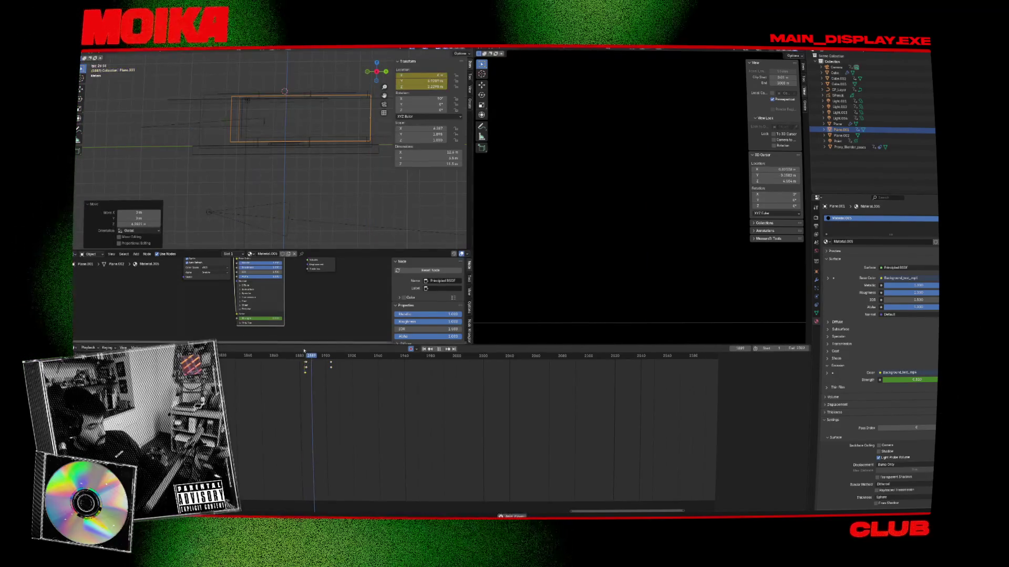
{"action": "left_click_drag", "start_coordinate": [288, 358], "coordinate": [270, 360]}
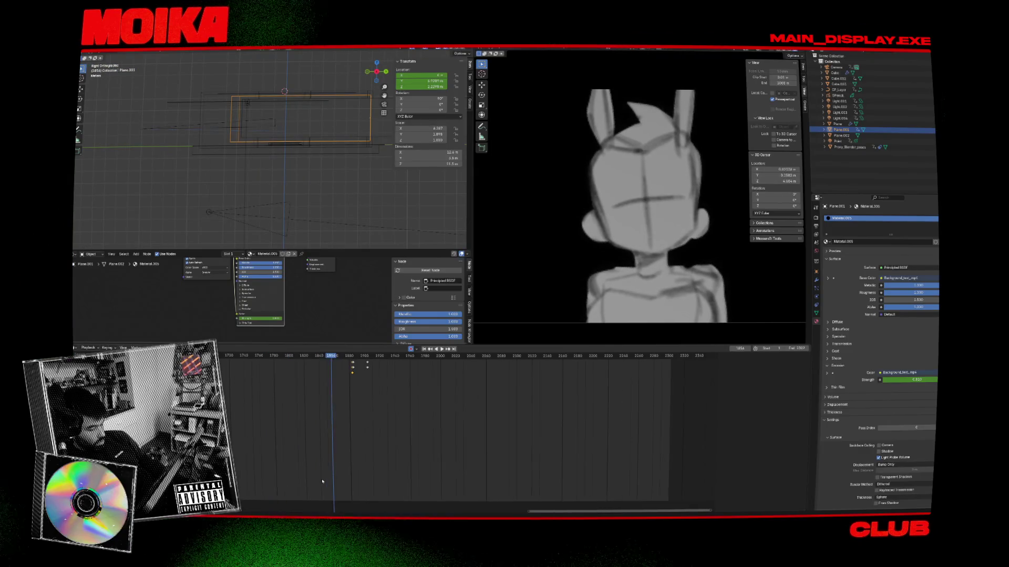
{"action": "scroll", "coordinate": [356, 501], "scroll_direction": "down", "scroll_amount": 8}
{"action": "key", "text": "space"}
{"action": "key", "text": "space"}
{"action": "scroll", "coordinate": [473, 425], "scroll_direction": "up", "scroll_amount": 5, "text": "ctrl"}
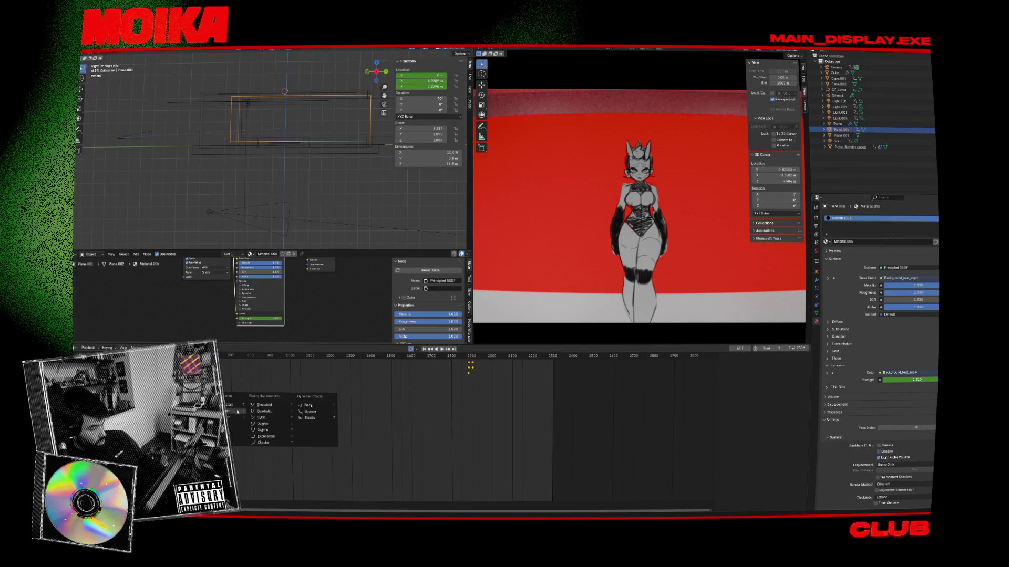
{"action": "key", "text": "shift+ctrl+space"}
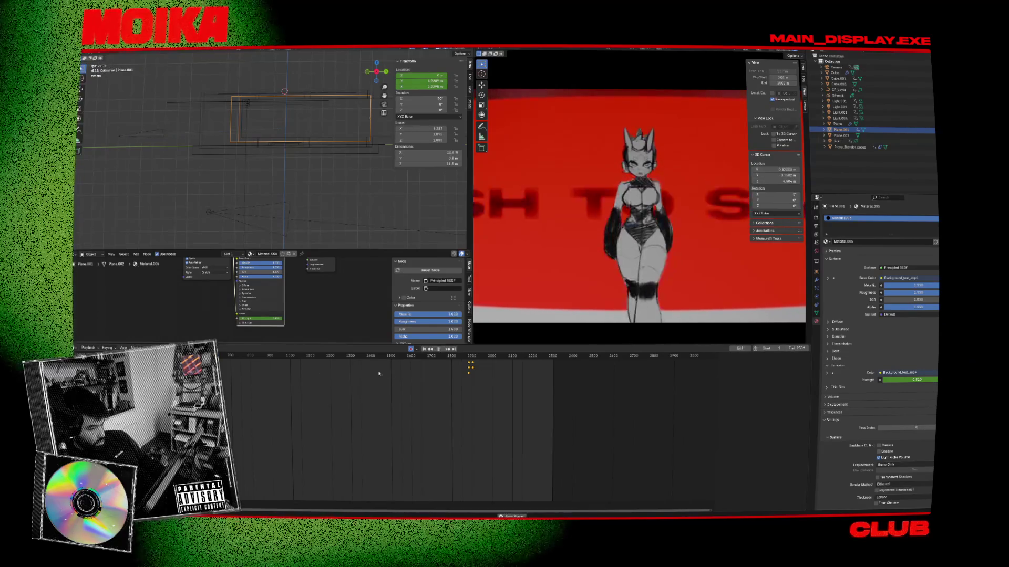
{"action": "left_click", "coordinate": [459, 356]}
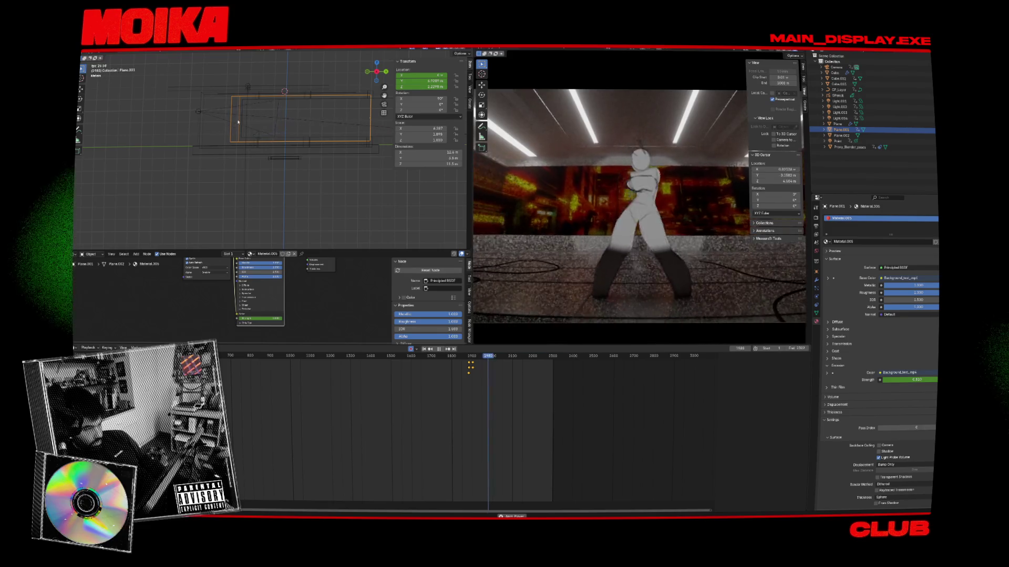
{"action": "key", "text": "space"}
Lower Plane.001 back down along Z at frame 1904
{"action": "key", "text": "Down"}
{"action": "key", "text": "Down"}
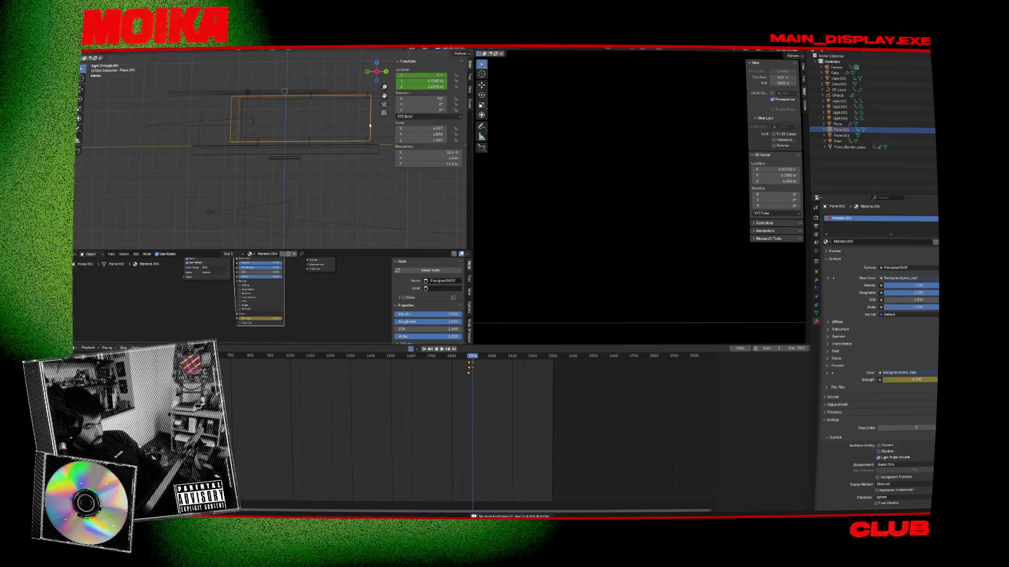
{"action": "key", "text": "Down"}
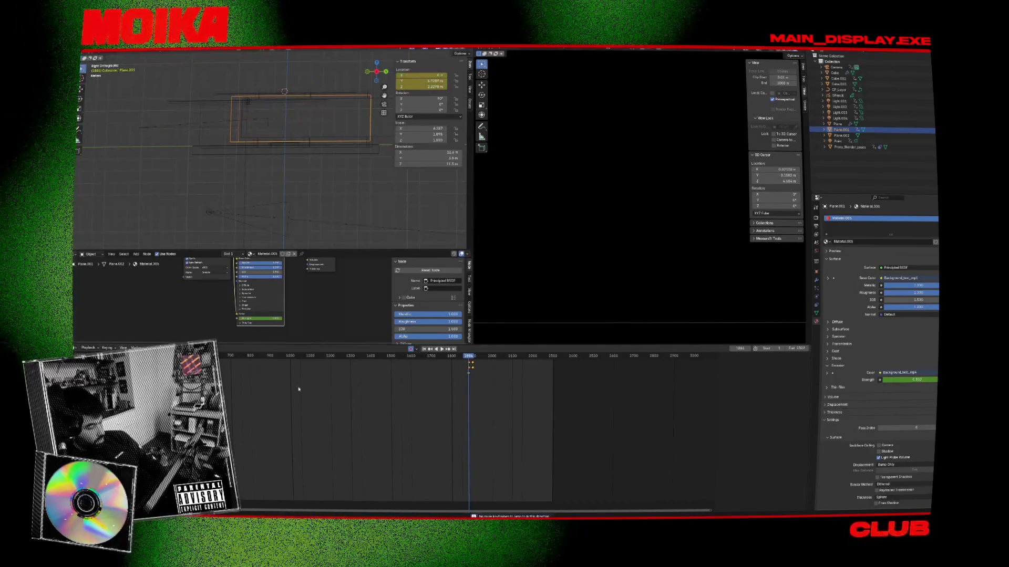
{"action": "key", "text": "Left"}
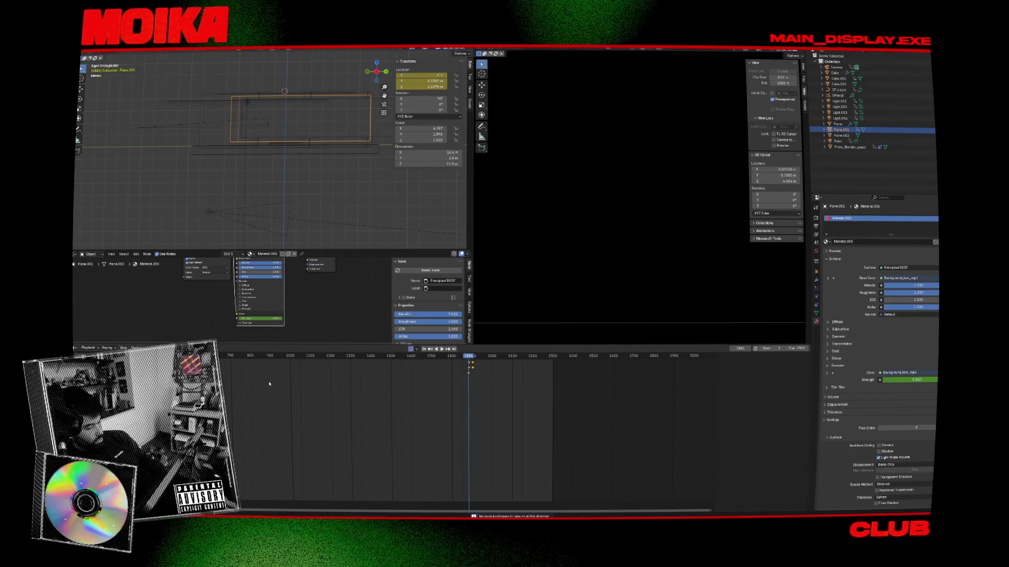
{"action": "left_click", "coordinate": [269, 383]}
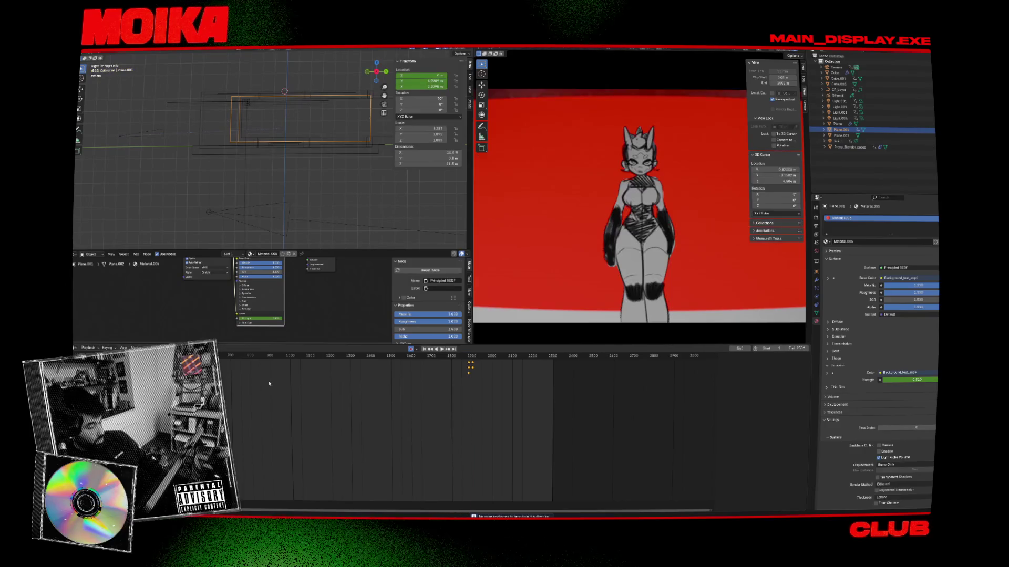
{"action": "left_click", "coordinate": [471, 362]}
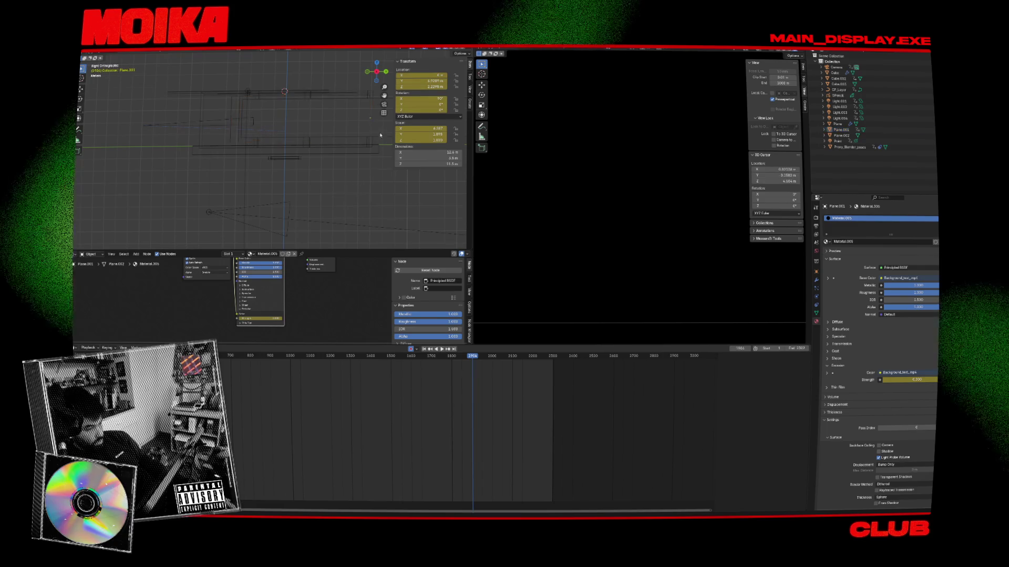
{"action": "key", "text": "g"}
{"action": "key", "text": "z"}
{"action": "left_click", "coordinate": [376, 180]}
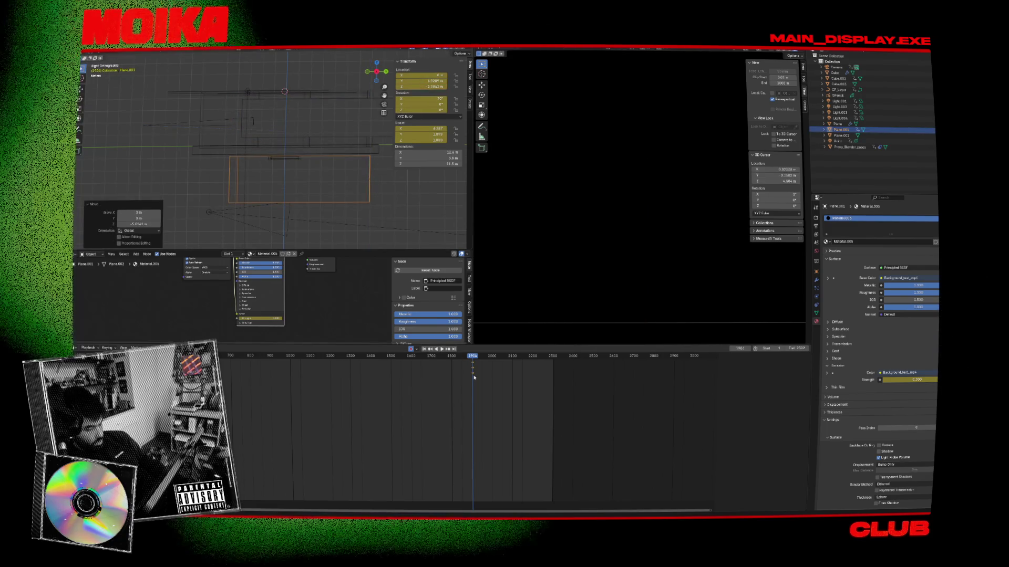
Change the interpolation of all Plane.001 keyframes and save the blend file
{"action": "mouse_move", "coordinate": [521, 396]}
{"action": "left_mouse_down"}
{"action": "mouse_move", "coordinate": [260, 354]}
{"action": "mouse_move", "coordinate": [336, 353]}
{"action": "left_mouse_up"}
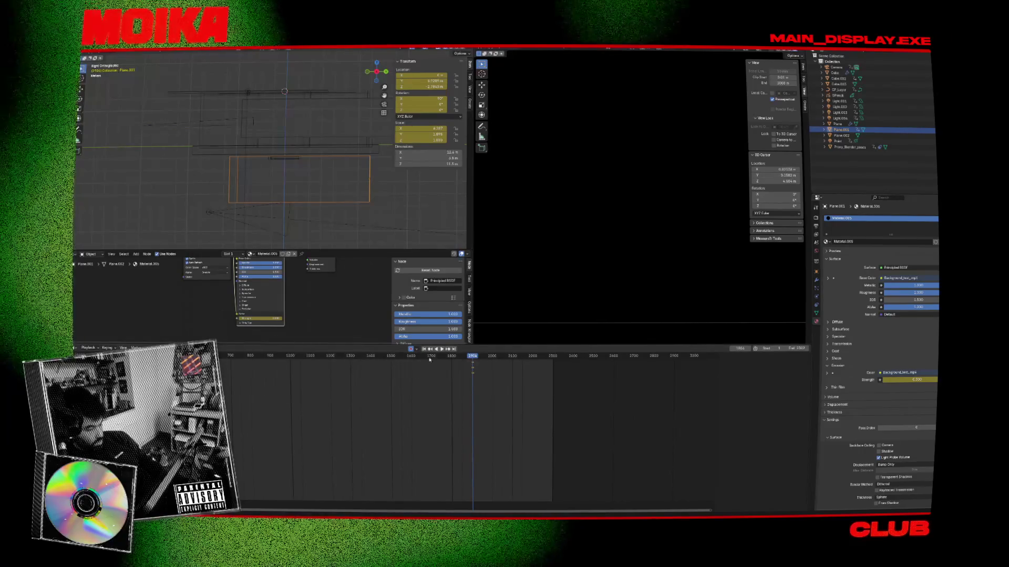
{"action": "left_click", "coordinate": [445, 357]}
{"action": "key", "text": "space"}
{"action": "mouse_move", "coordinate": [433, 357]}
{"action": "left_mouse_down"}
{"action": "mouse_move", "coordinate": [322, 356]}
{"action": "mouse_move", "coordinate": [338, 356]}
{"action": "left_mouse_up"}
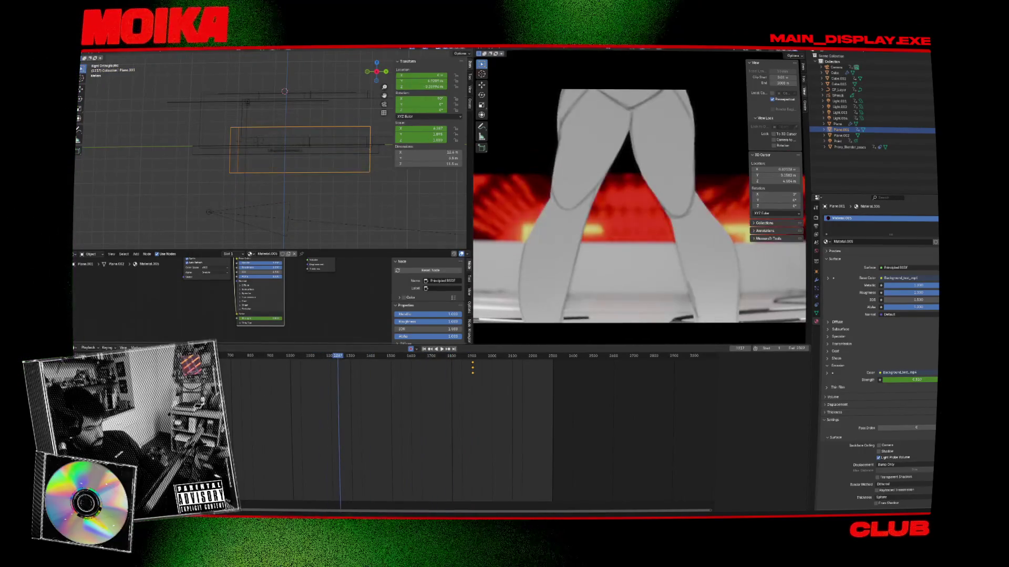
{"action": "left_click_drag", "start_coordinate": [221, 362], "coordinate": [435, 389]}
{"action": "right_click", "coordinate": [457, 362]}
{"action": "mouse_move", "coordinate": [474, 362]}
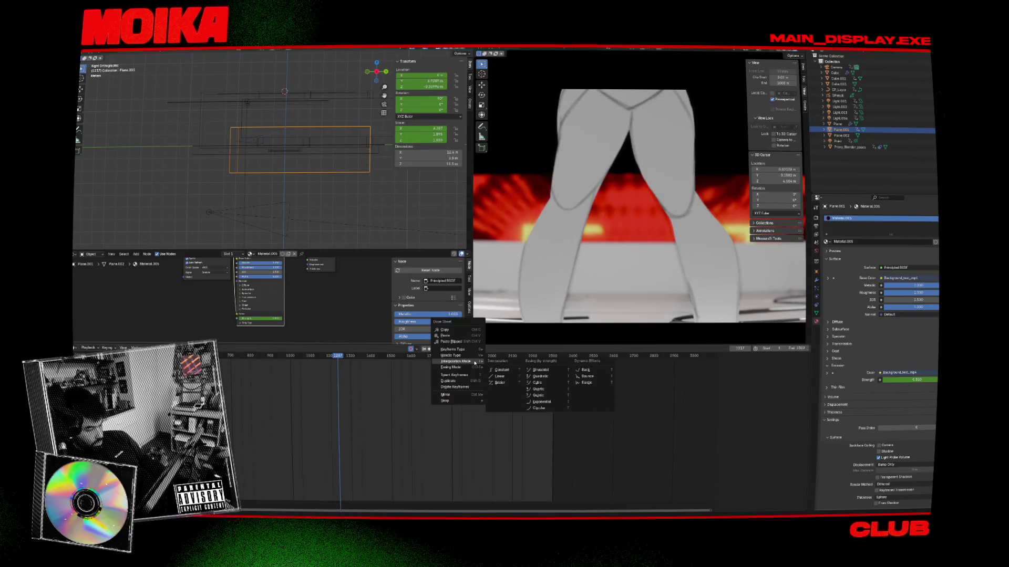
{"action": "left_click", "coordinate": [508, 374]}
{"action": "left_click", "coordinate": [472, 357]}
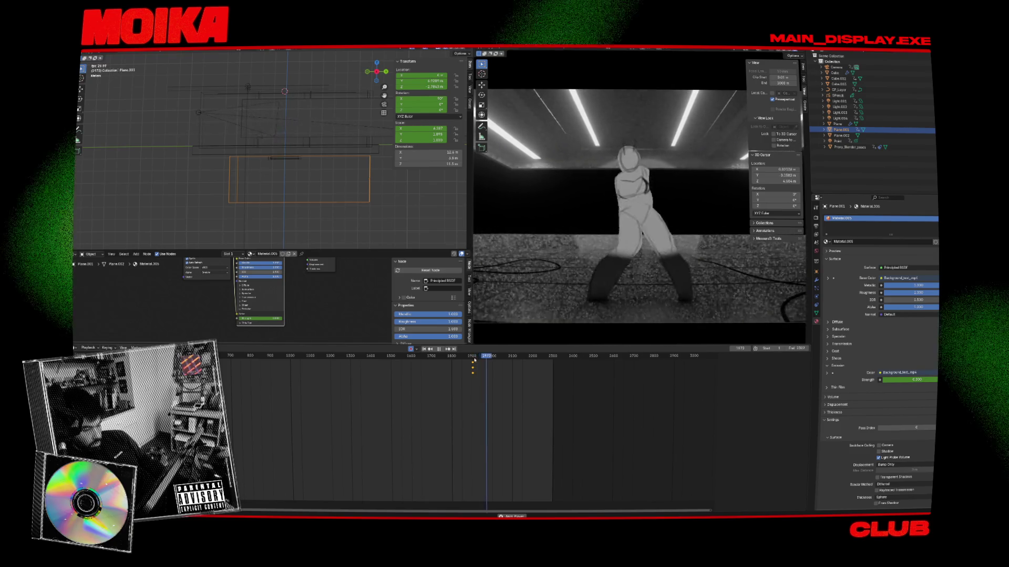
{"action": "key", "text": "space"}
{"action": "key", "text": "ctrl+s"}
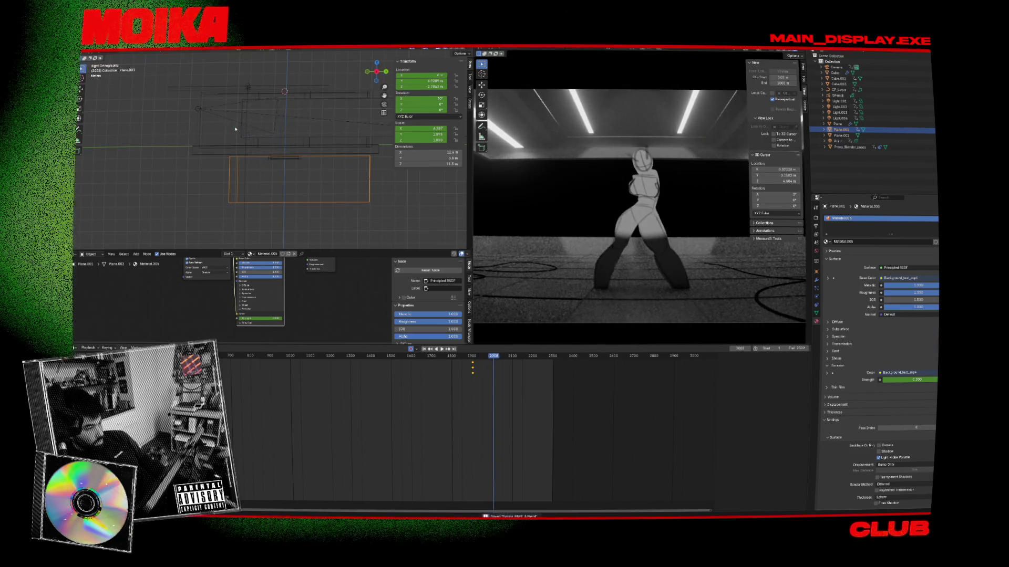
Adjust raytracing in the render settings, raising screen tracing precision to 0.866
{"action": "left_click", "coordinate": [816, 217]}
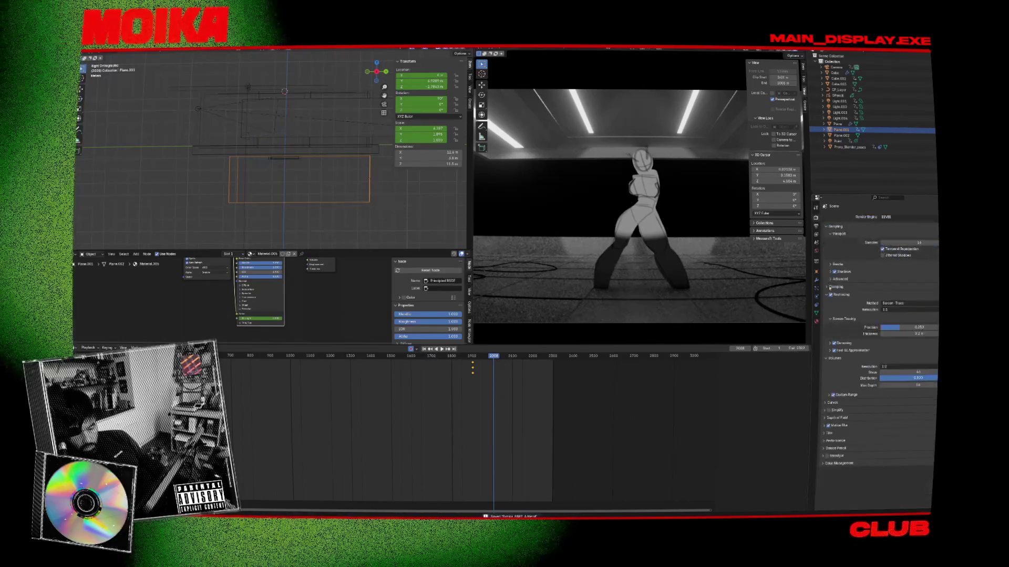
{"action": "left_click", "coordinate": [830, 295]}
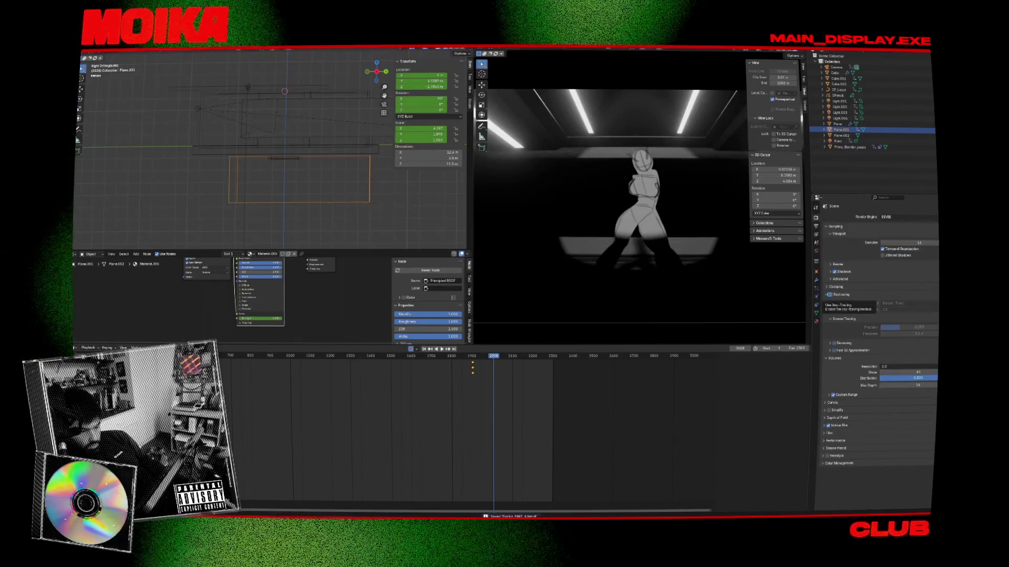
{"action": "left_click", "coordinate": [831, 295]}
{"action": "left_click", "coordinate": [903, 309]}
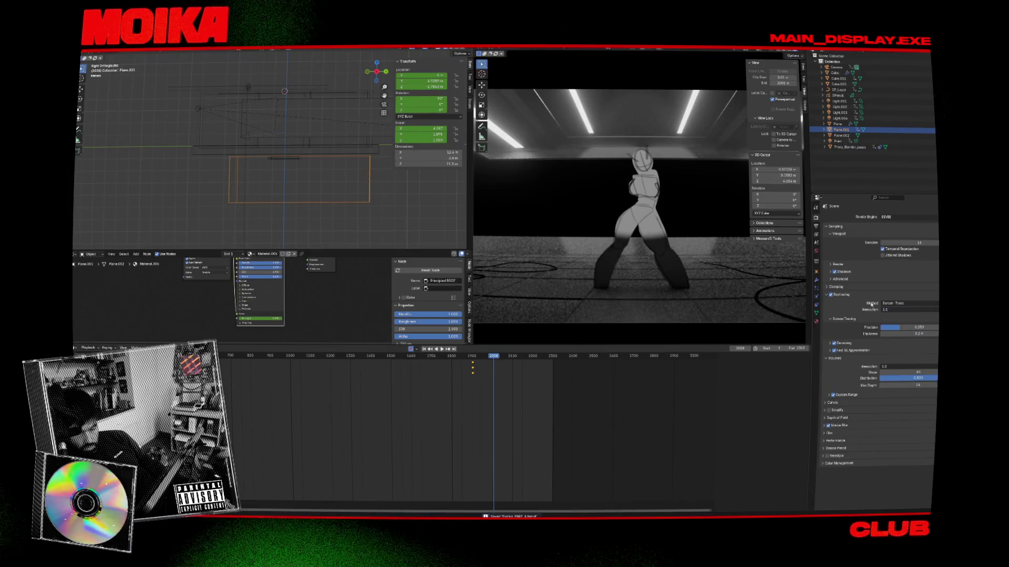
{"action": "left_click_drag", "start_coordinate": [909, 328], "coordinate": [935, 328]}
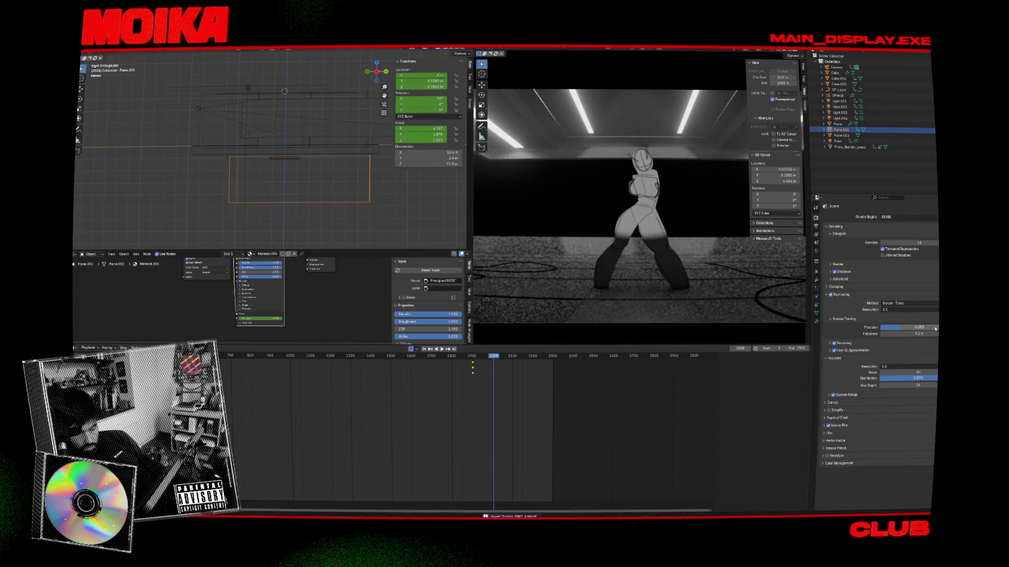
Test a viewport animation render, then close the render preview
{"action": "left_click", "coordinate": [533, 53]}
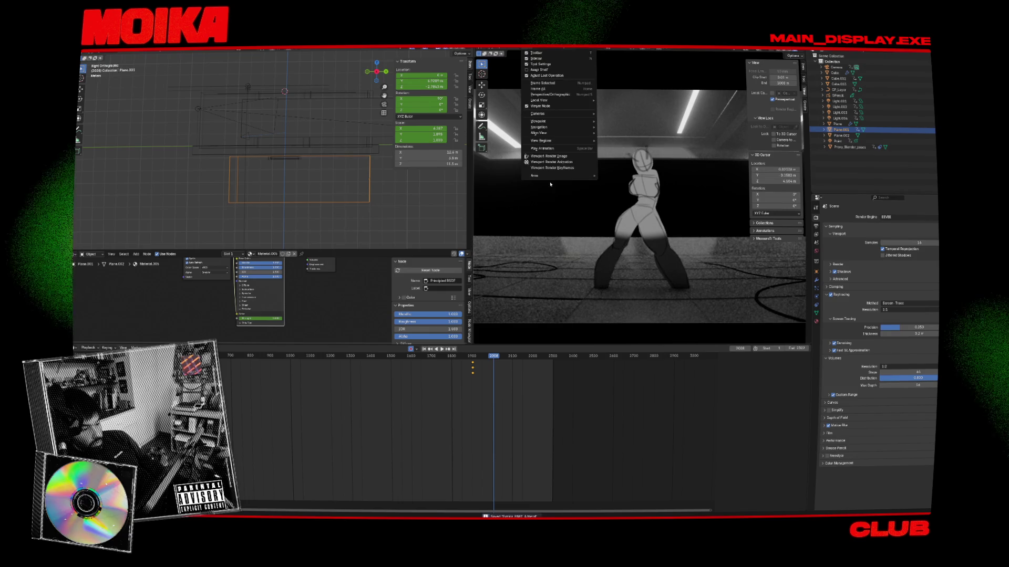
{"action": "left_click", "coordinate": [556, 158]}
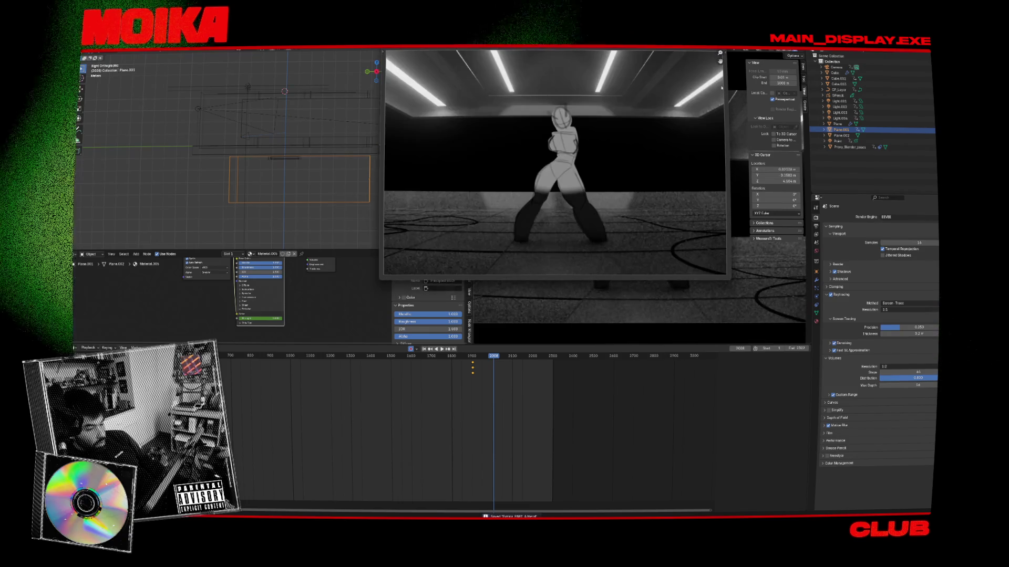
{"action": "key", "text": "Escape"}
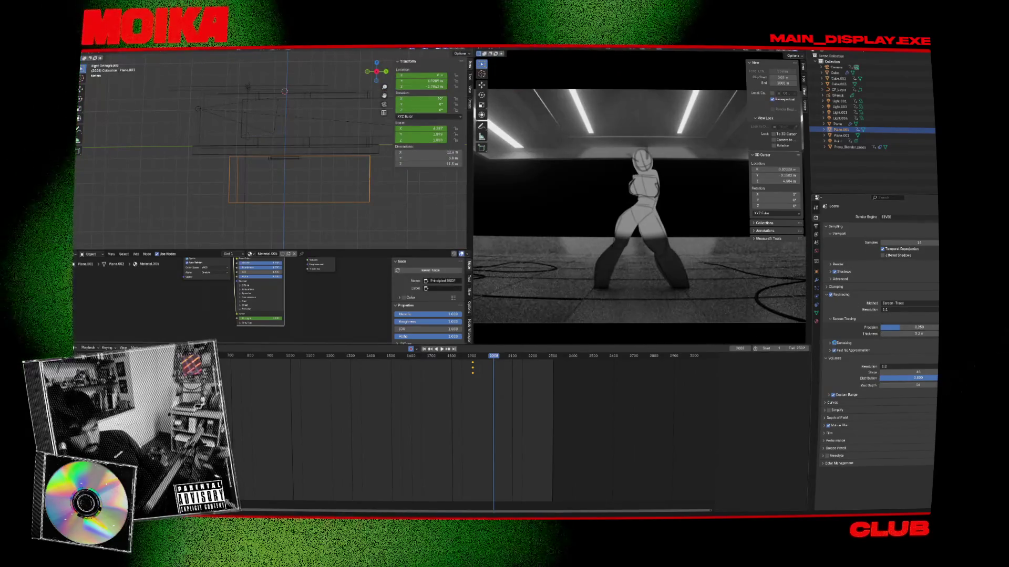
Turn off denoising and raytracing, and set the number of shadow rays
{"action": "left_click", "coordinate": [835, 343]}
{"action": "key", "text": "space"}
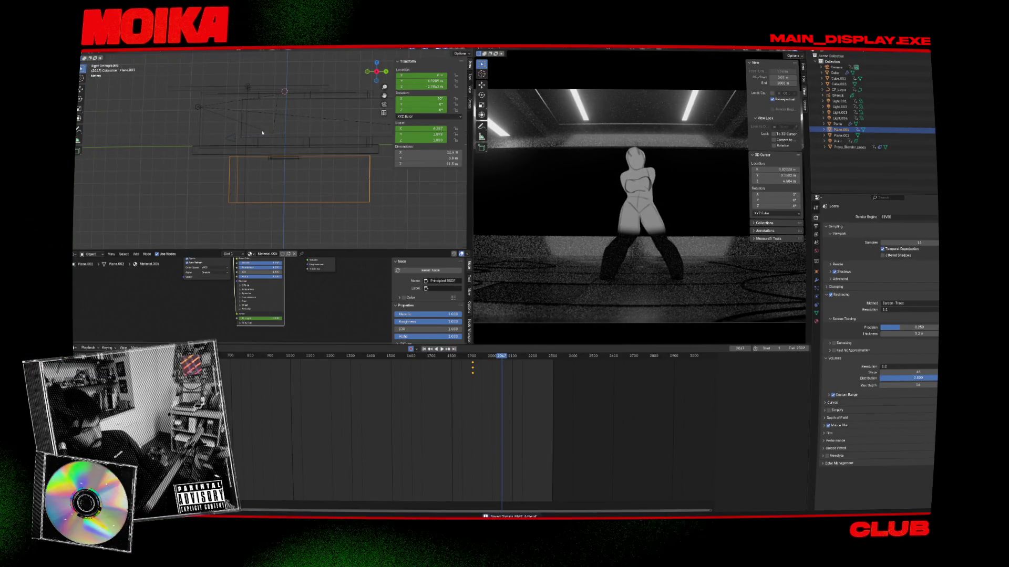
{"action": "left_click", "coordinate": [831, 295]}
{"action": "left_click", "coordinate": [835, 272]}
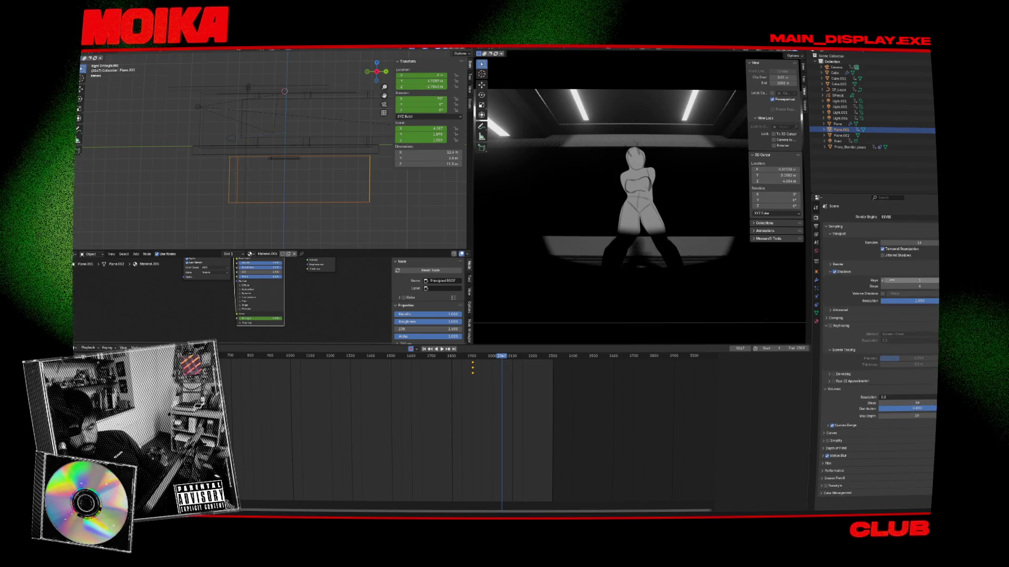
{"action": "left_click", "coordinate": [890, 281]}
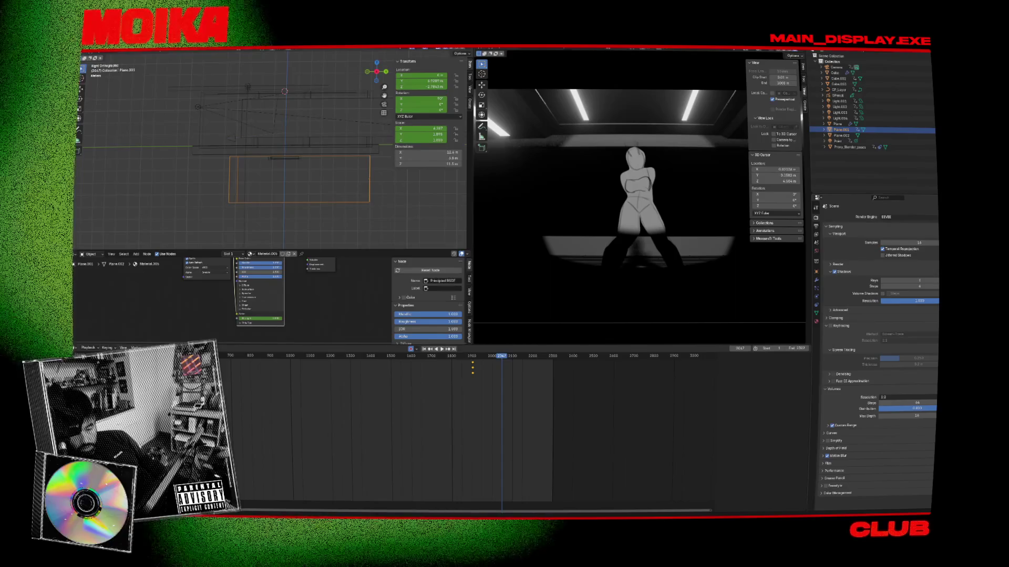
{"action": "key", "text": "Return"}
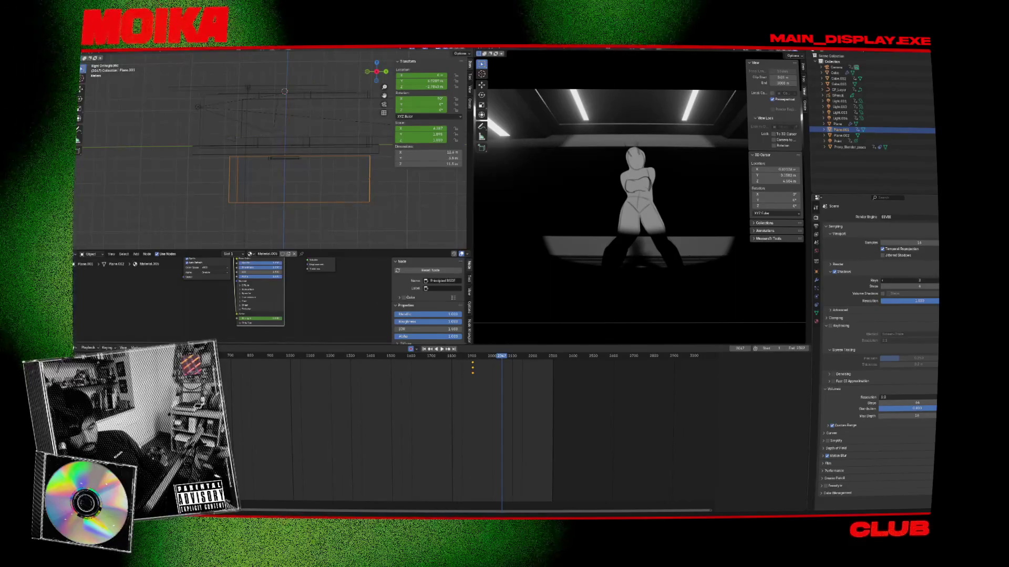
Select Proxy_Blender_poses, preview its pose animation, then select the Point spotlight
{"action": "left_click", "coordinate": [643, 259]}
{"action": "key", "text": "space"}
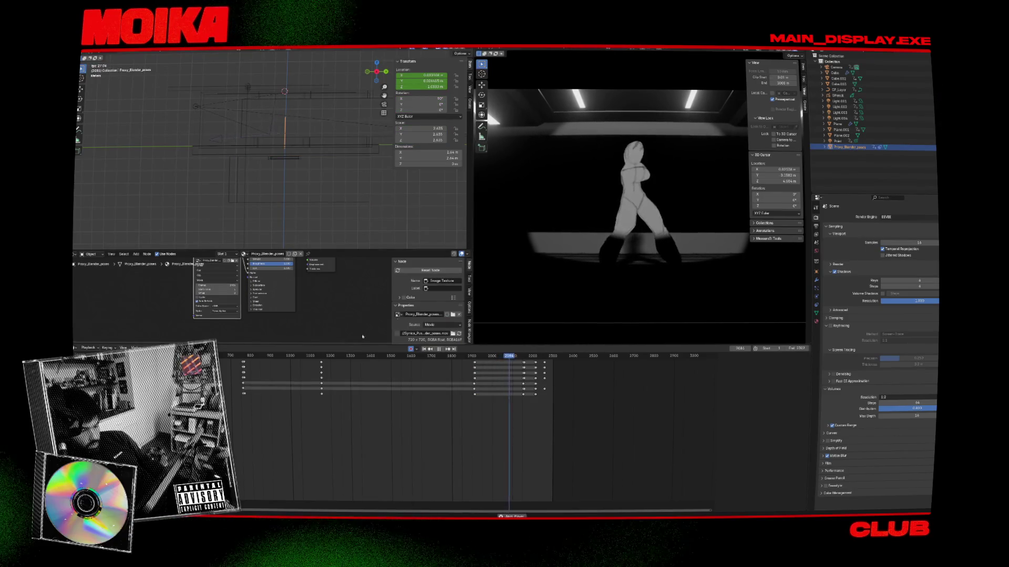
{"action": "key", "text": "space"}
{"action": "left_click", "coordinate": [261, 130]}
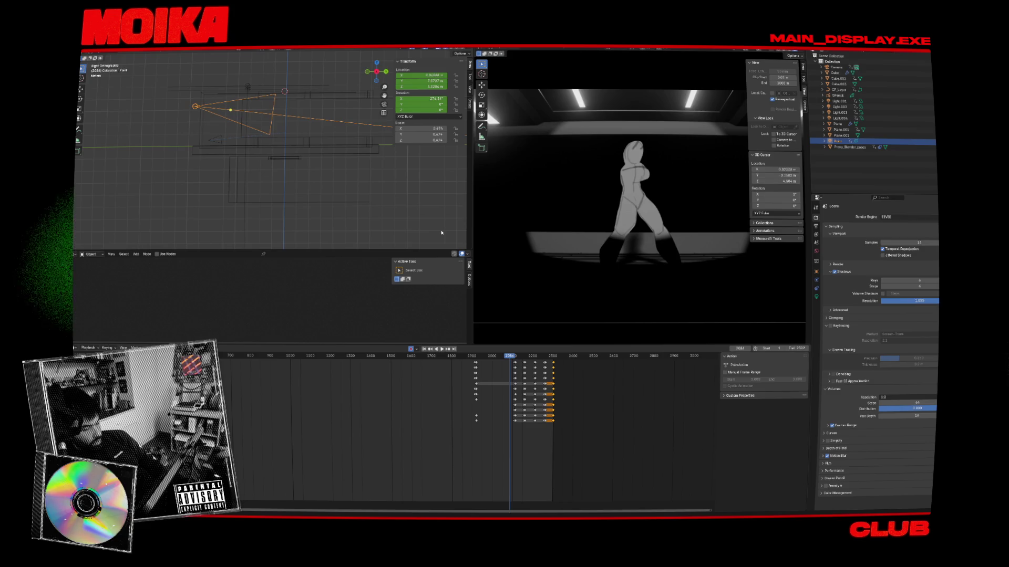
At frame 1921, soften the Point spotlight's blend and test keyframing its cone size
{"action": "key", "text": "Down"}
{"action": "left_click", "coordinate": [817, 296]}
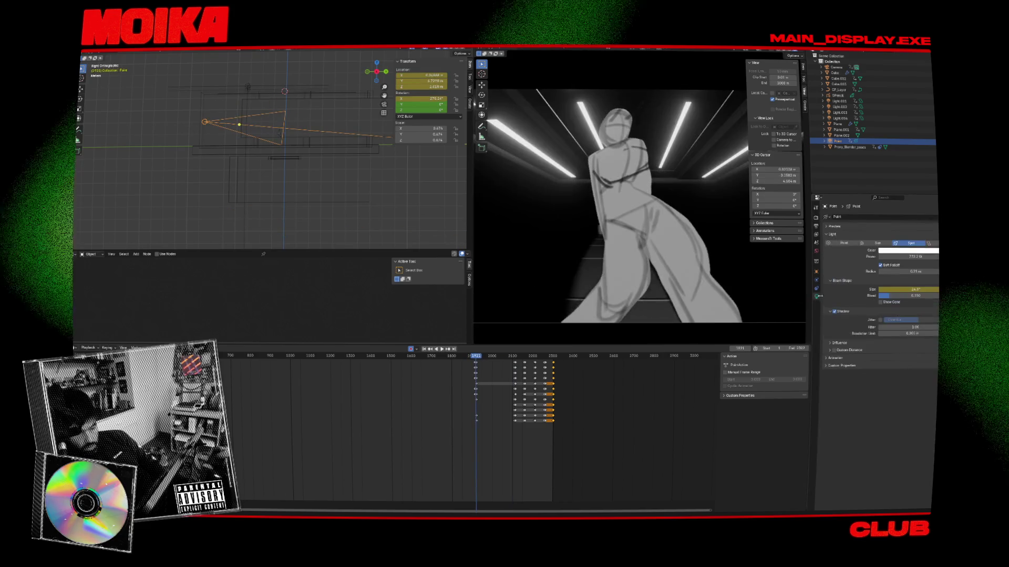
{"action": "key", "text": "space"}
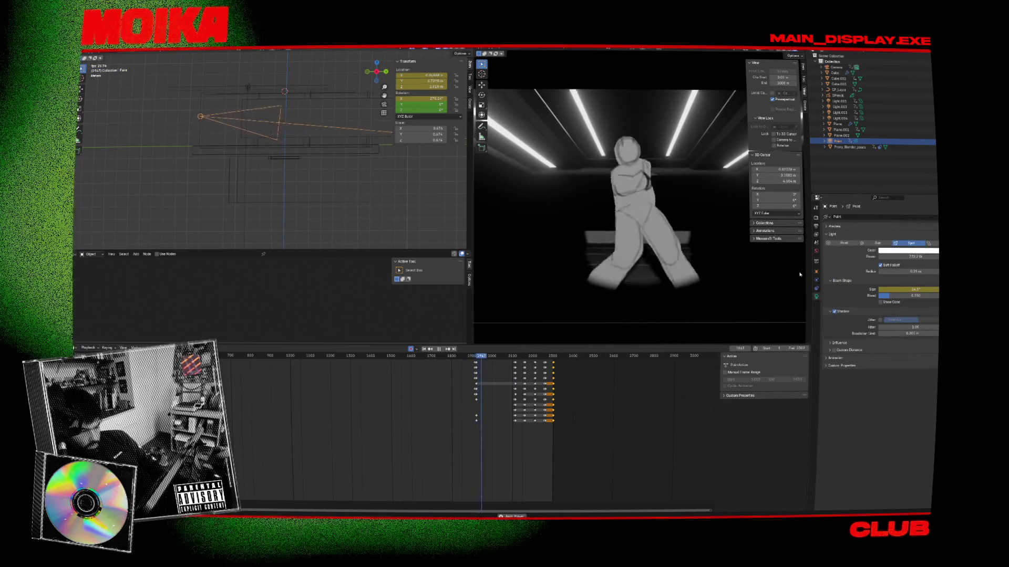
{"action": "key", "text": "space"}
{"action": "mouse_move", "coordinate": [902, 298]}
{"action": "left_mouse_down"}
{"action": "mouse_move", "coordinate": [931, 297]}
{"action": "mouse_move", "coordinate": [917, 290]}
{"action": "left_mouse_up"}
{"action": "key", "text": "i"}
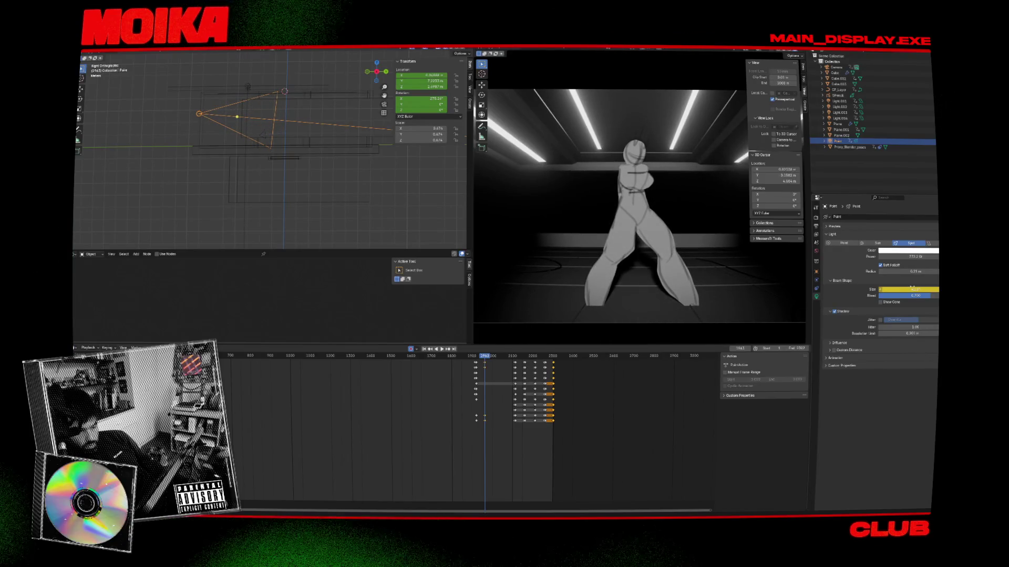
{"action": "key", "text": "ctrl+z"}
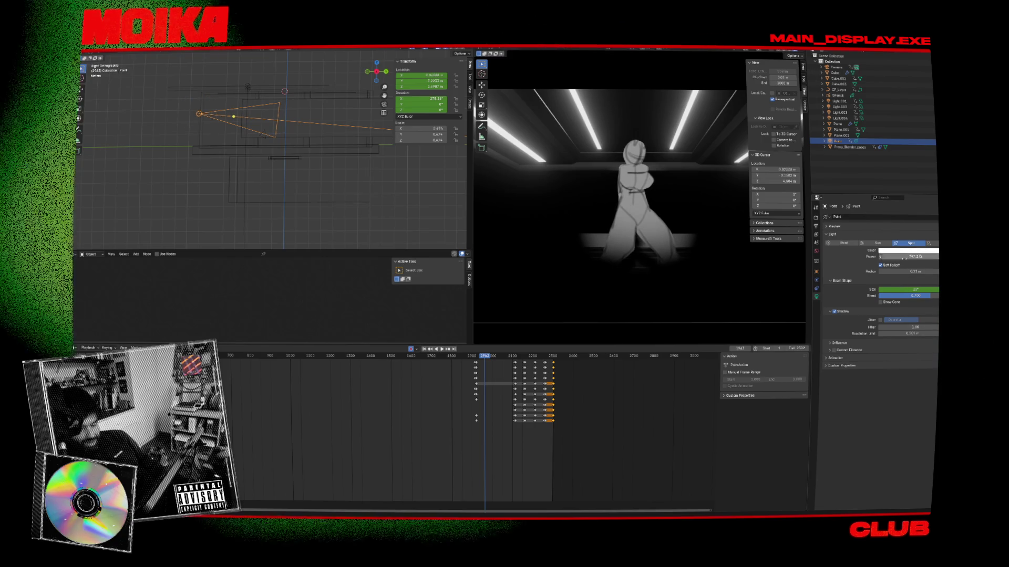
Enable spotlight shadows, hide the filled cone, and key spot sizes of 33° and 30.9° at frame 2110
{"action": "left_click", "coordinate": [834, 312]}
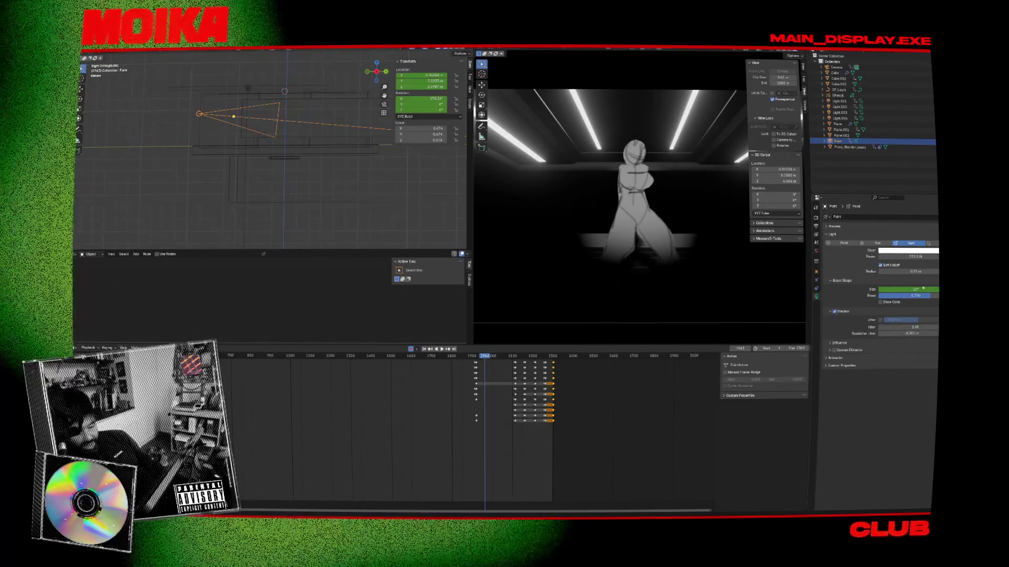
{"action": "left_click", "coordinate": [882, 303]}
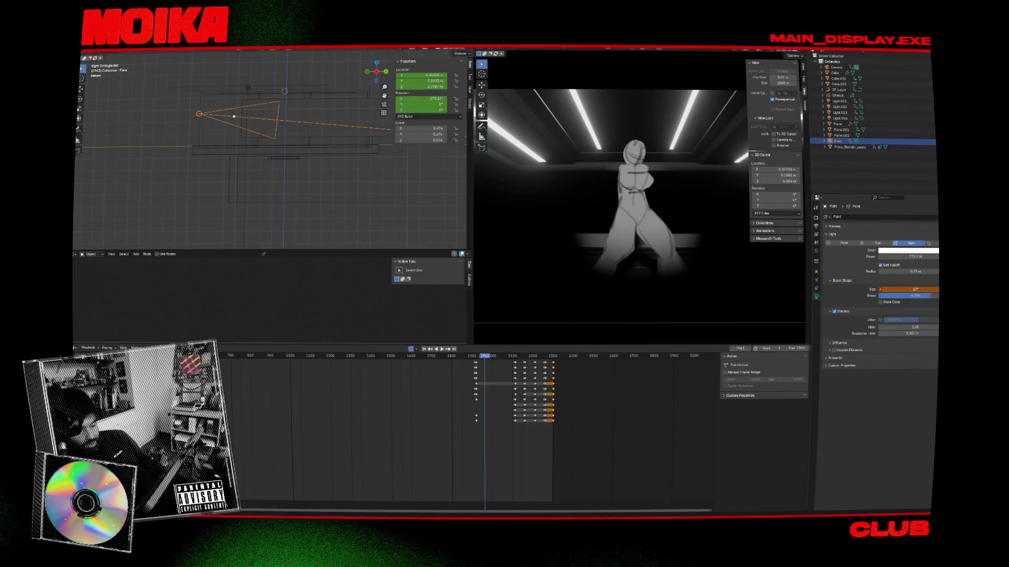
{"action": "left_click_drag", "start_coordinate": [909, 289], "coordinate": [925, 289]}
{"action": "key", "text": "Down"}
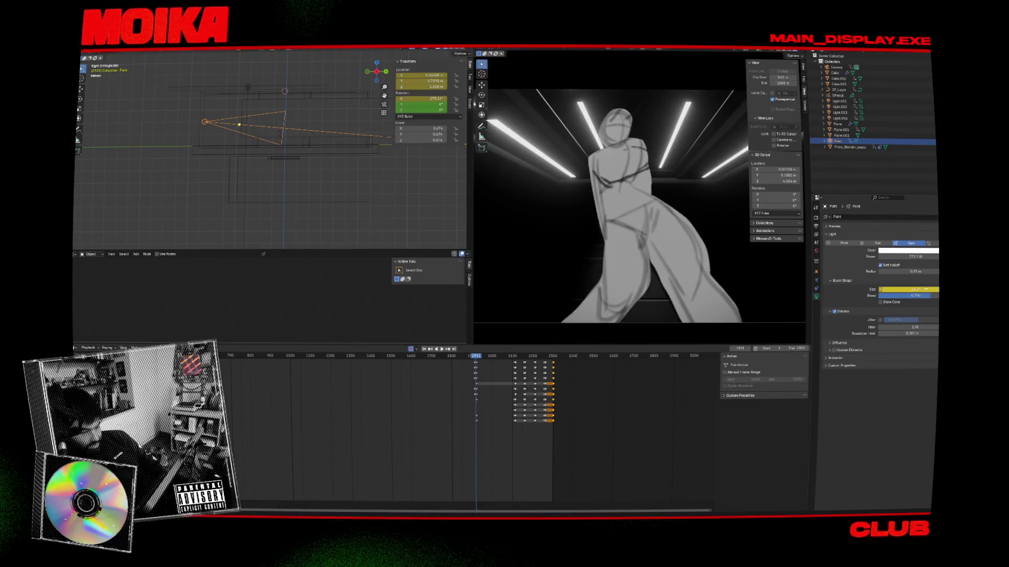
{"action": "key", "text": "Up"}
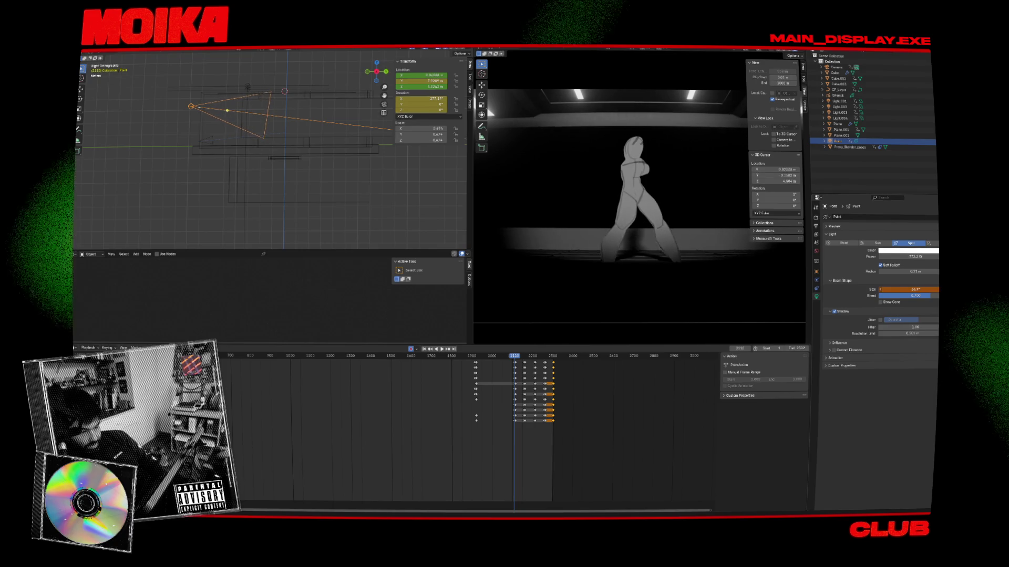
{"action": "key", "text": "ctrl+z"}
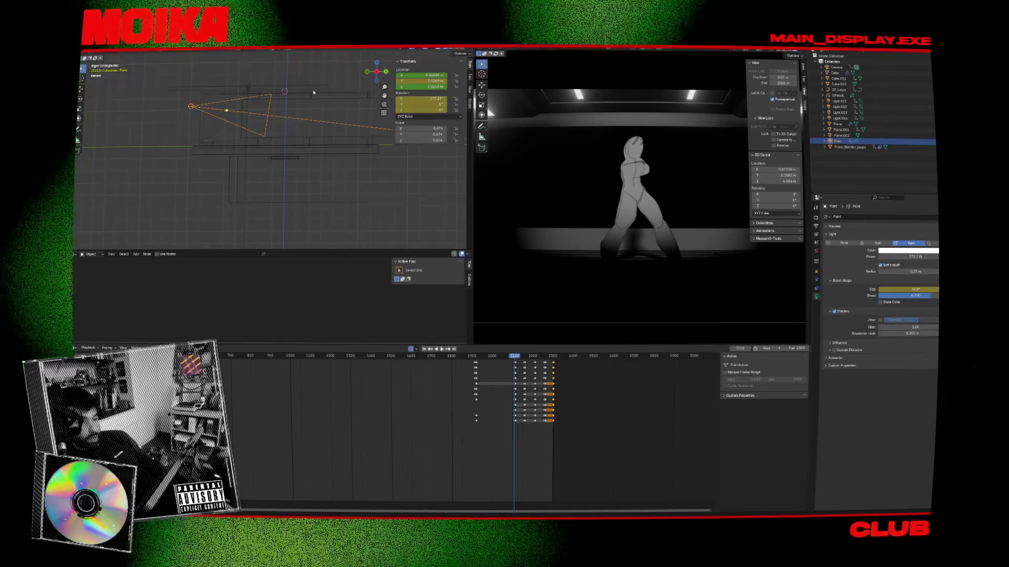
Rotate the spotlight to re-aim it, review playback, and narrow its spot size to 67.6°
{"action": "key", "text": "r"}
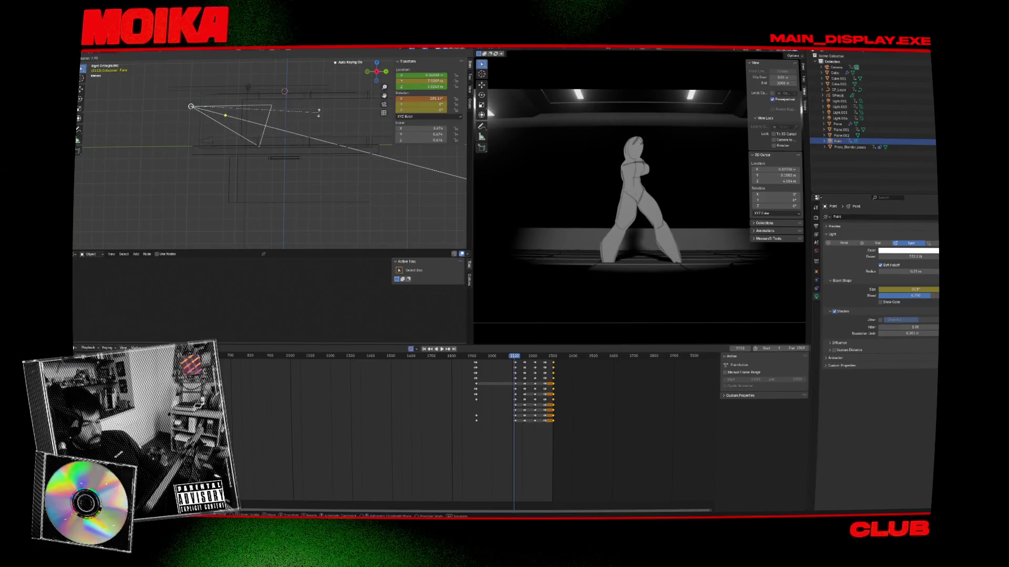
{"action": "left_click", "coordinate": [319, 114]}
{"action": "key", "text": "Down"}
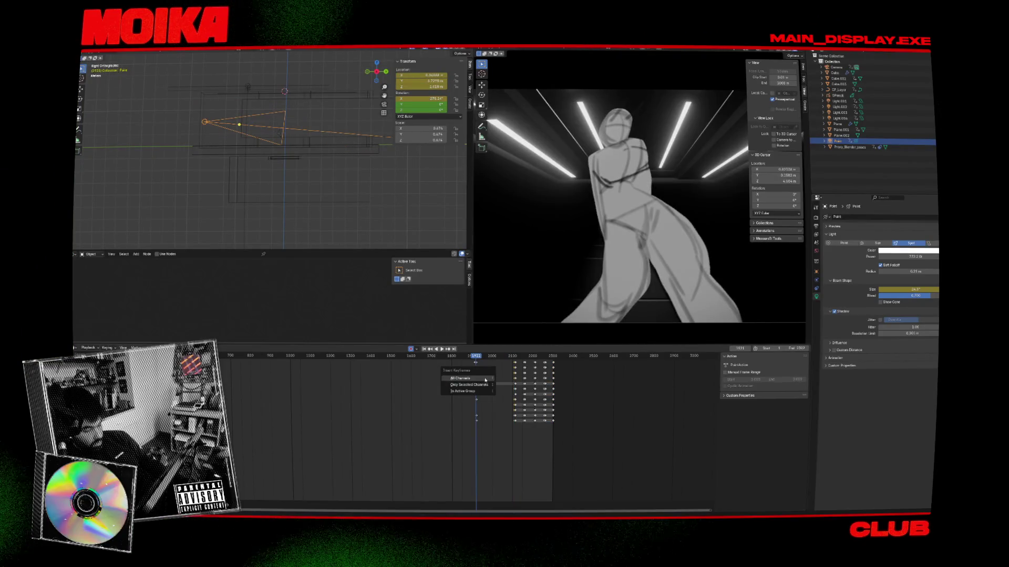
{"action": "key", "text": "Left"}
{"action": "key", "text": "Left"}
{"action": "key", "text": "Left"}
{"action": "key", "text": "space"}
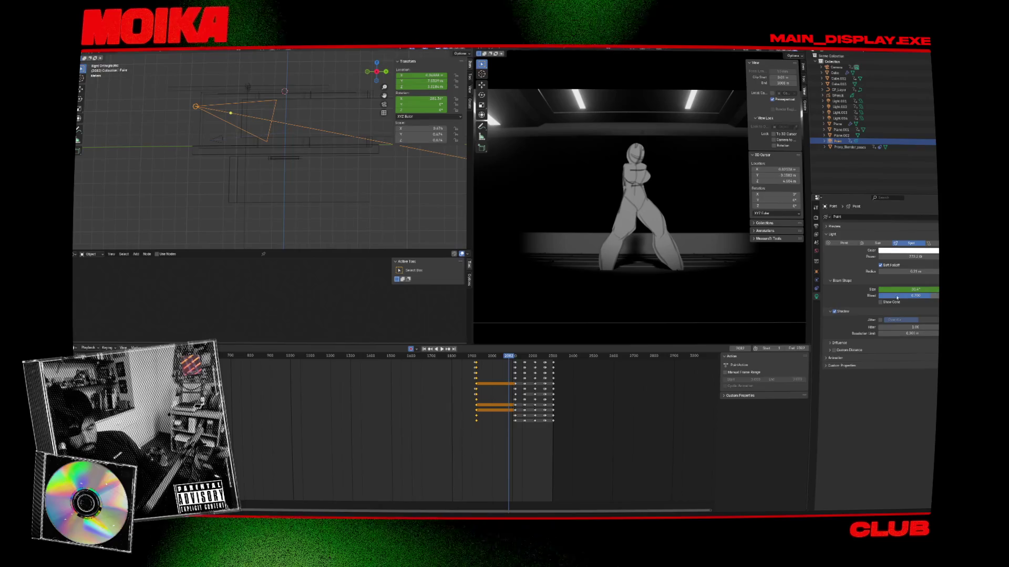
{"action": "left_click_drag", "start_coordinate": [914, 289], "coordinate": [907, 290]}
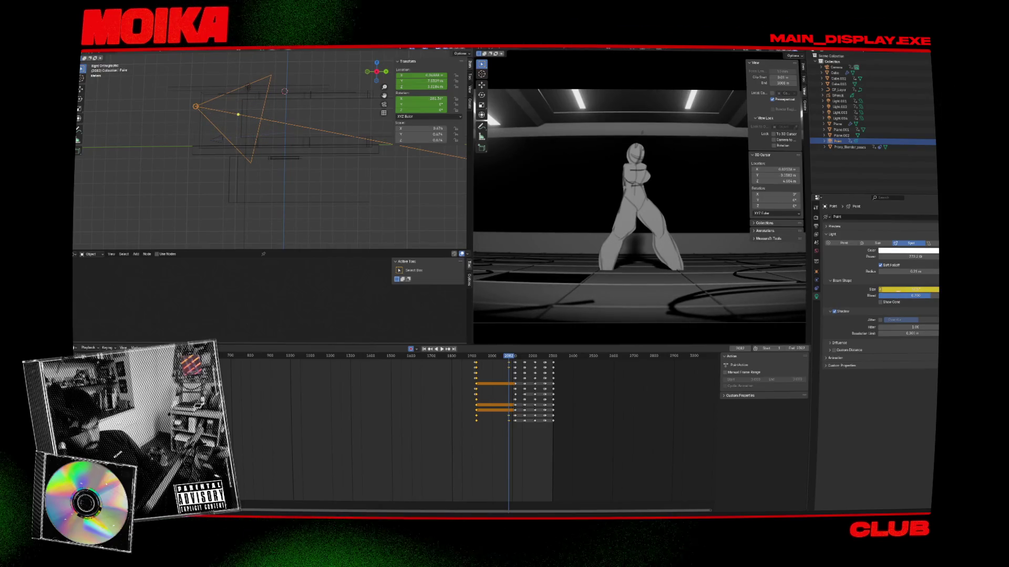
{"action": "key", "text": "Down"}
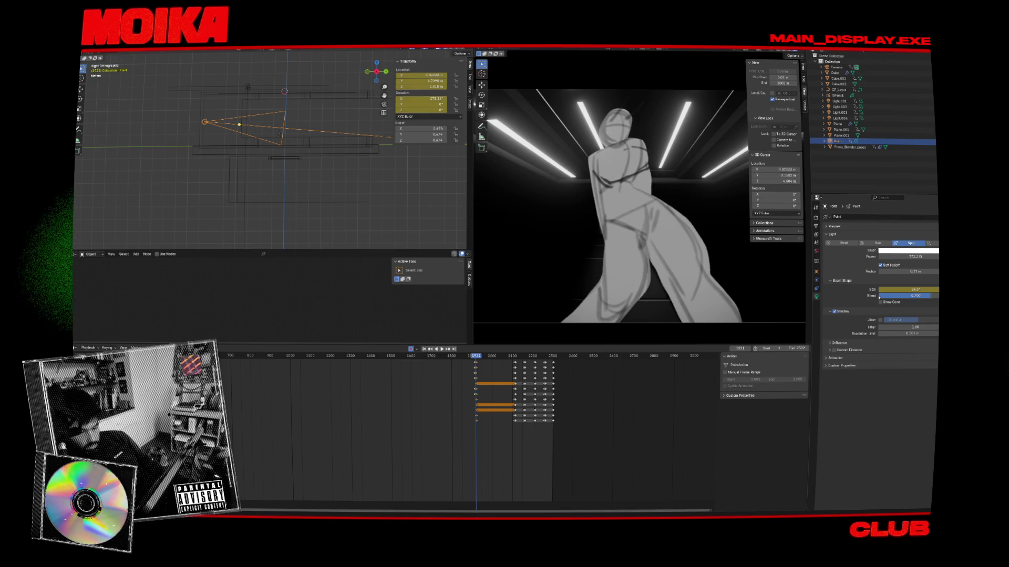
Duplicate the Point spotlight and place the copy further left
{"action": "left_click", "coordinate": [210, 123]}
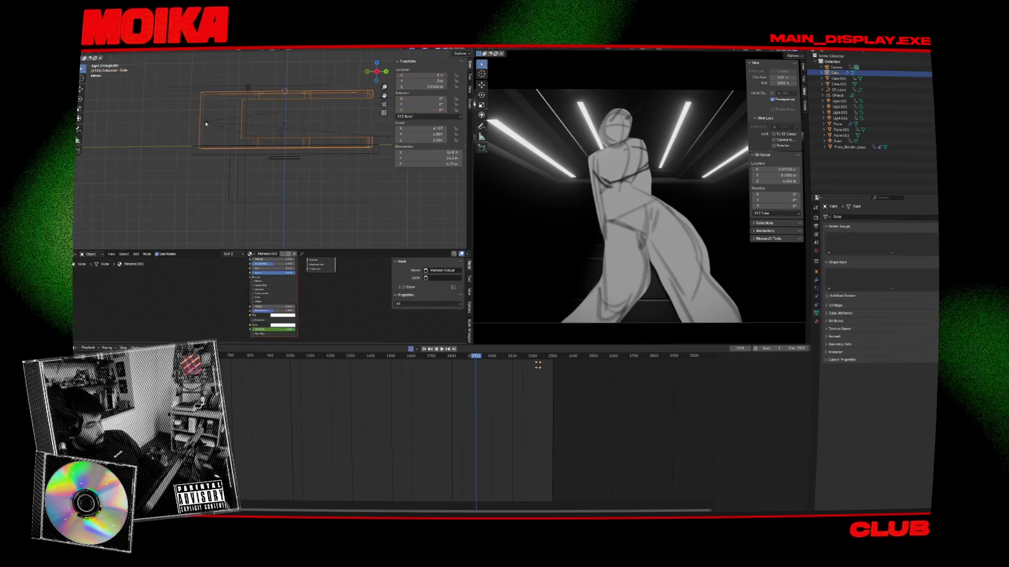
{"action": "left_click", "coordinate": [209, 123]}
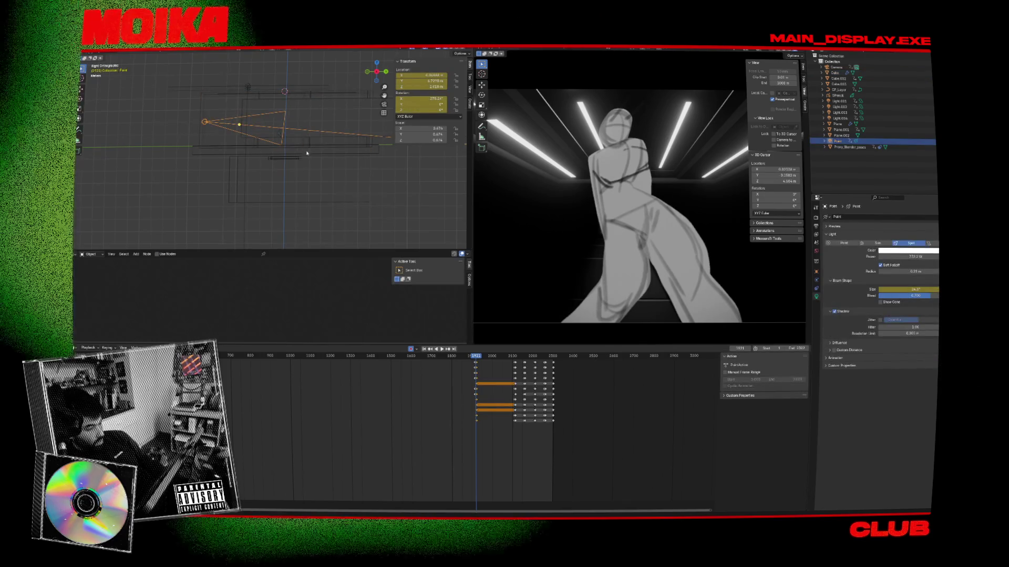
{"action": "key", "text": "shift+d"}
{"action": "left_click", "coordinate": [274, 148]}
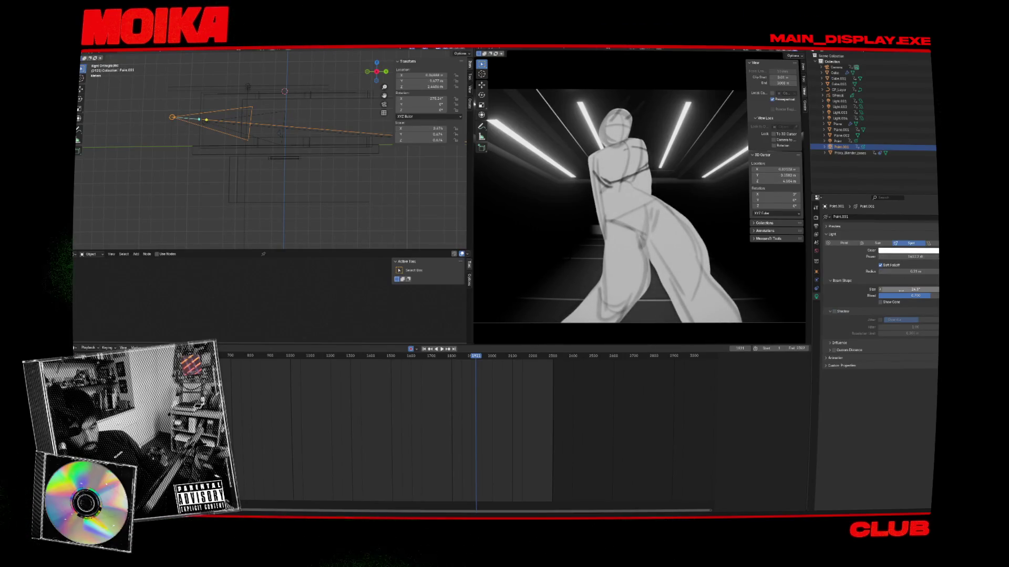
Widen Point.001's spot size to 49.6°, move it sideways, keyframe its location, and rotate it
{"action": "left_click_drag", "start_coordinate": [901, 290], "coordinate": [930, 289]}
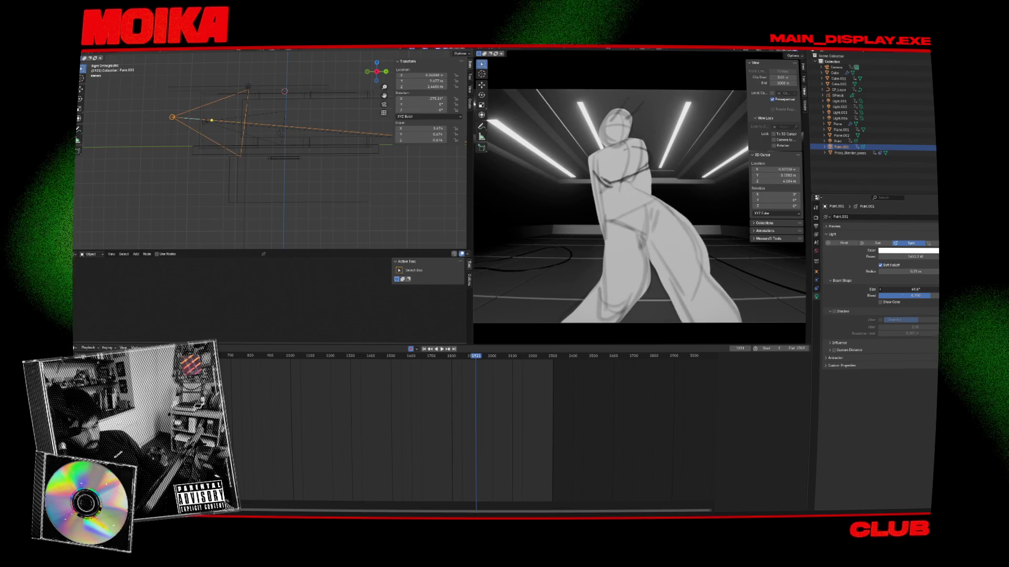
{"action": "key", "text": "space"}
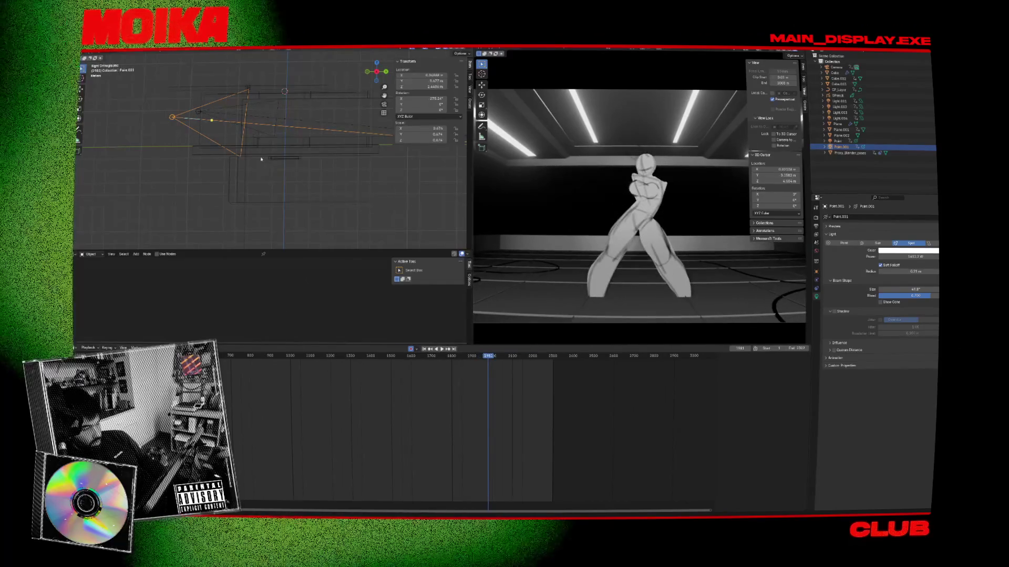
{"action": "key", "text": "g"}
{"action": "left_click", "coordinate": [392, 161]}
{"action": "key", "text": "i"}
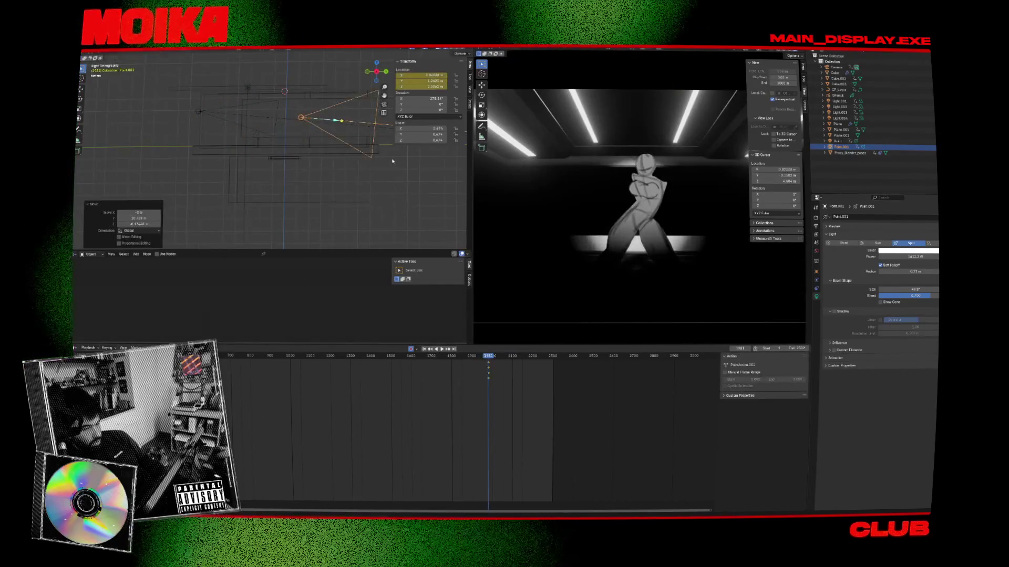
{"action": "key", "text": "r"}
{"action": "left_click", "coordinate": [357, 217]}
Turn Point.001 into a point light at 163.3 W, save the file, and replay the animation
{"action": "left_click", "coordinate": [844, 243]}
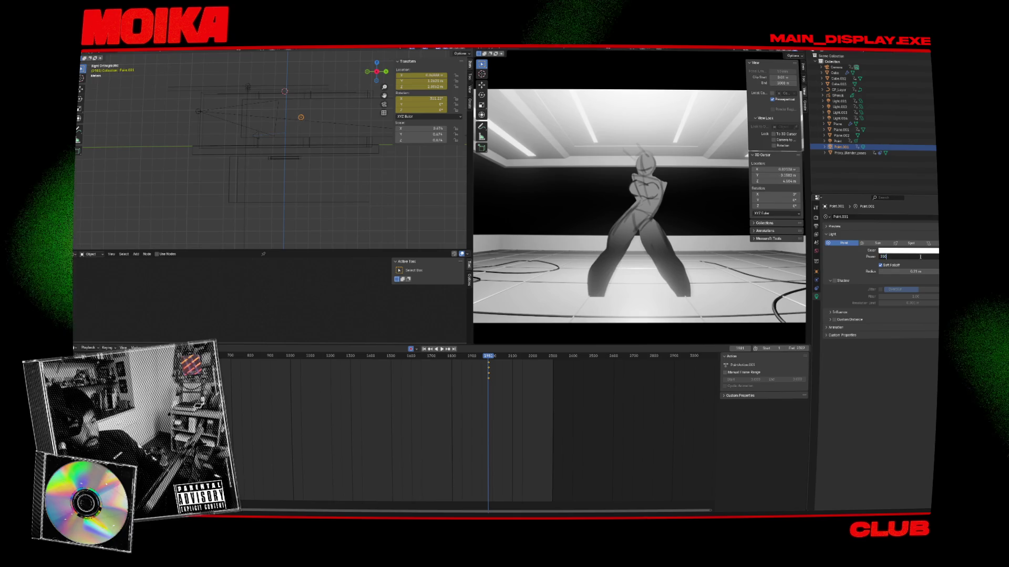
{"action": "key", "text": "Return"}
{"action": "left_click_drag", "start_coordinate": [914, 257], "coordinate": [872, 257]}
{"action": "key", "text": "ctrl+s"}
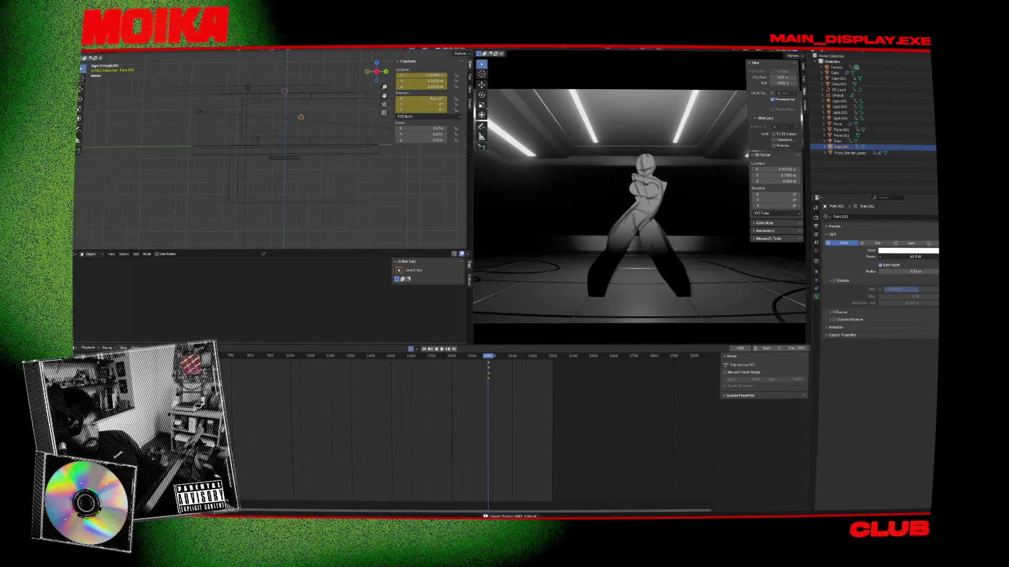
{"action": "key", "text": "space"}
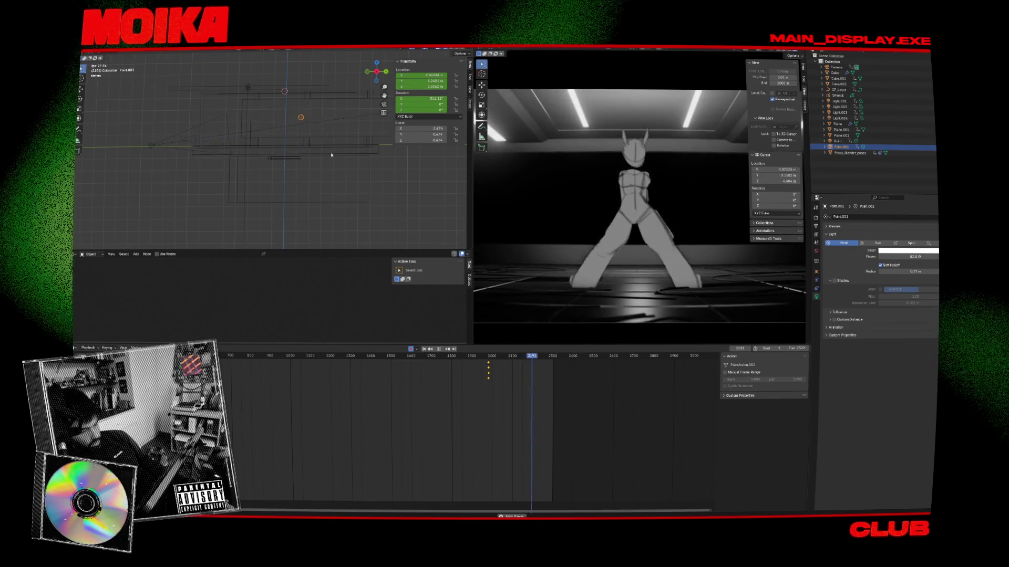
Keyframe the light at frame 2112, raise it 4.39 m, and play the lit preview
{"action": "key", "text": "space"}
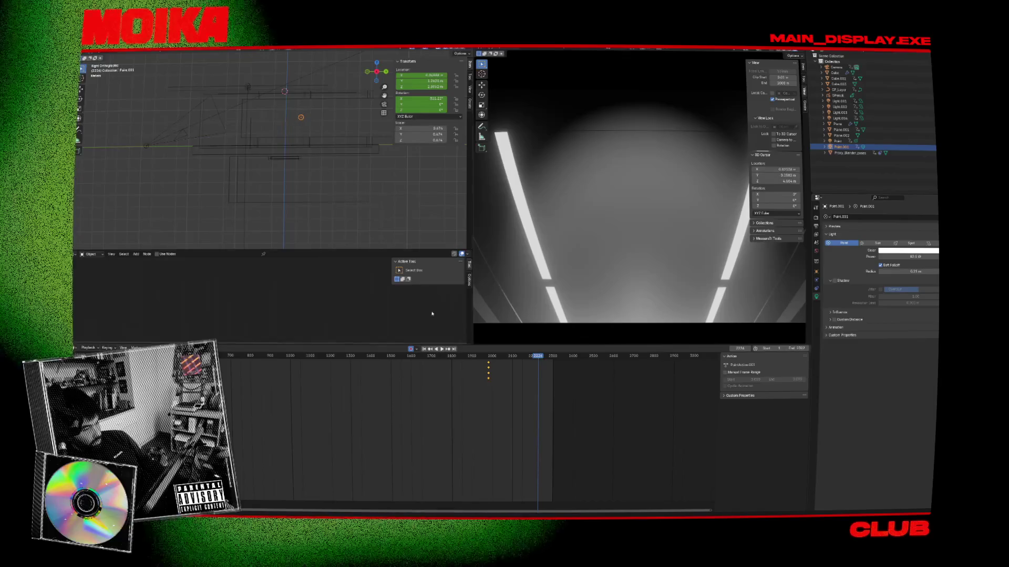
{"action": "left_click_drag", "start_coordinate": [475, 361], "coordinate": [515, 367]}
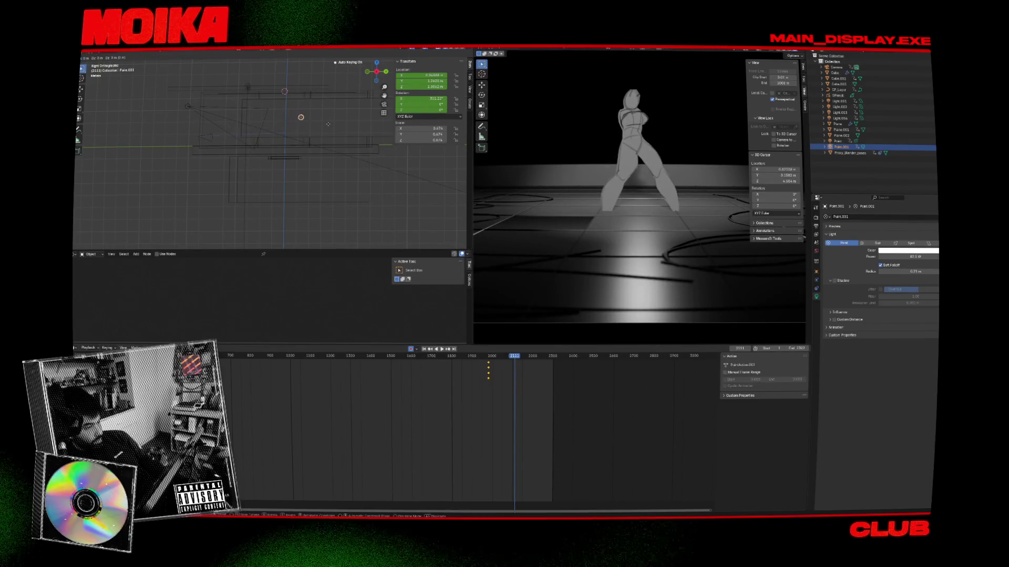
{"action": "key", "text": "Right"}
{"action": "key", "text": "i"}
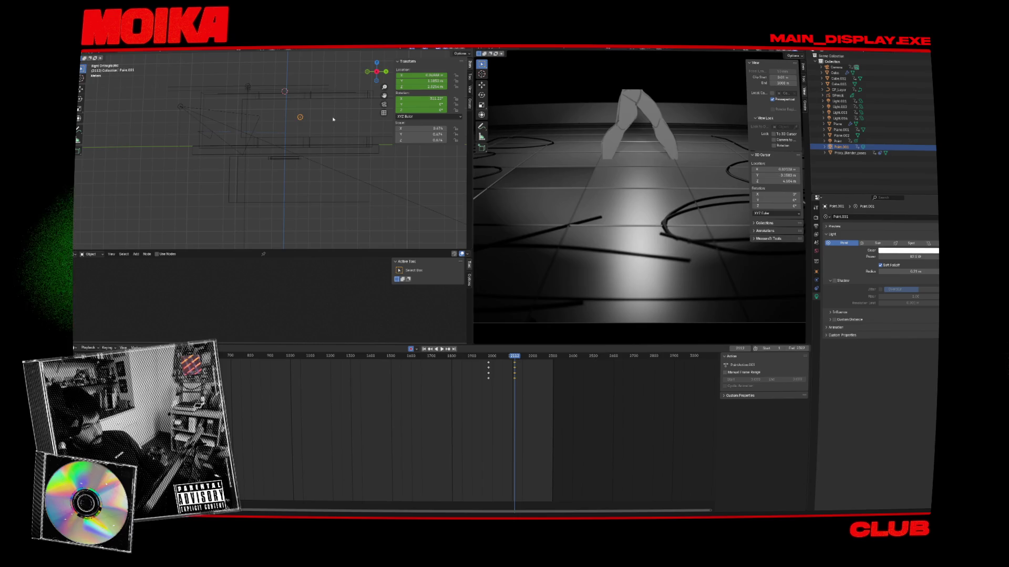
{"action": "key", "text": "g"}
{"action": "left_click", "coordinate": [333, 70]}
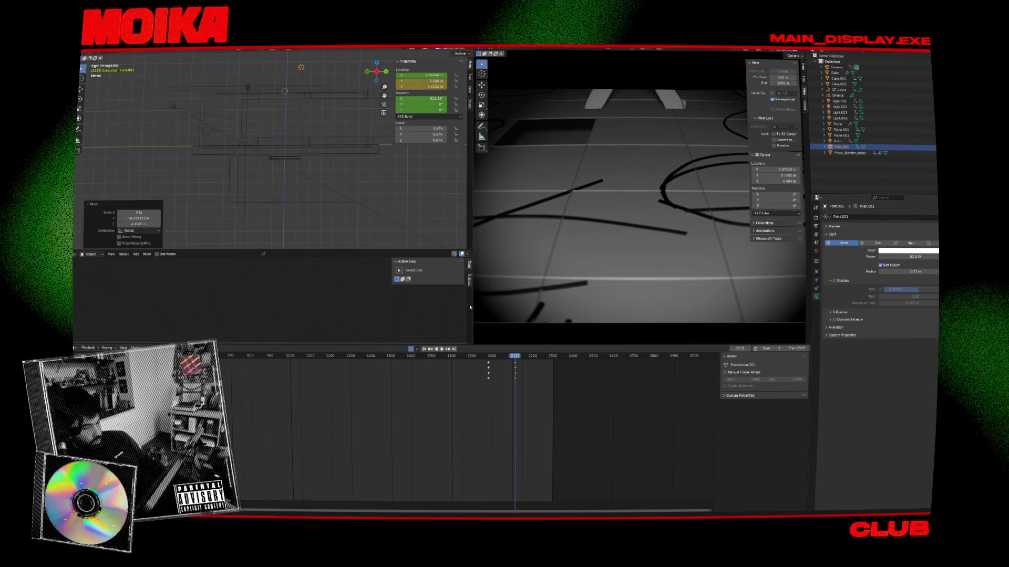
{"action": "key", "text": "space"}
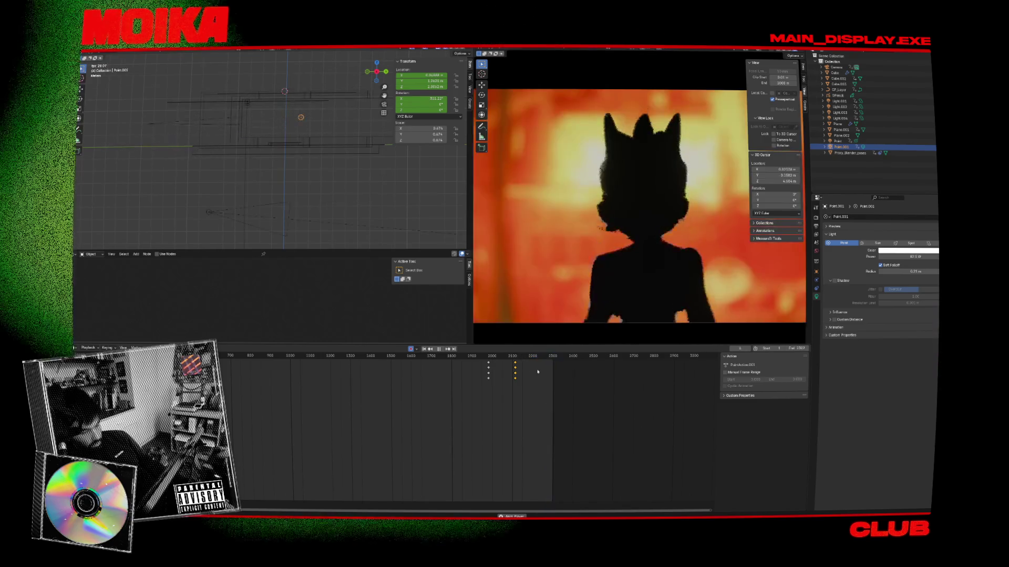
Stop playback and attempt a viewport render of the animation
{"action": "key", "text": "space"}
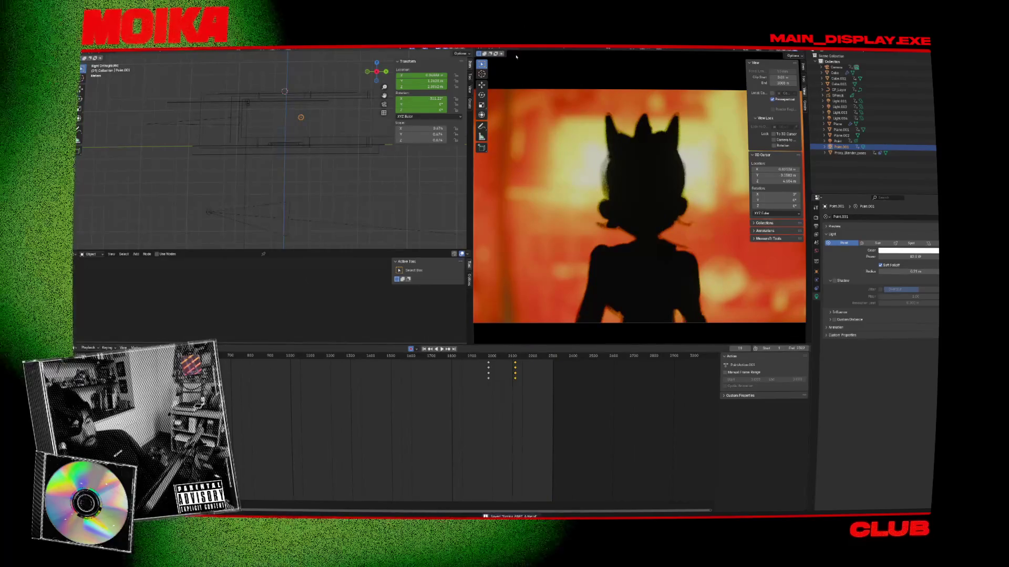
{"action": "left_click", "coordinate": [516, 54]}
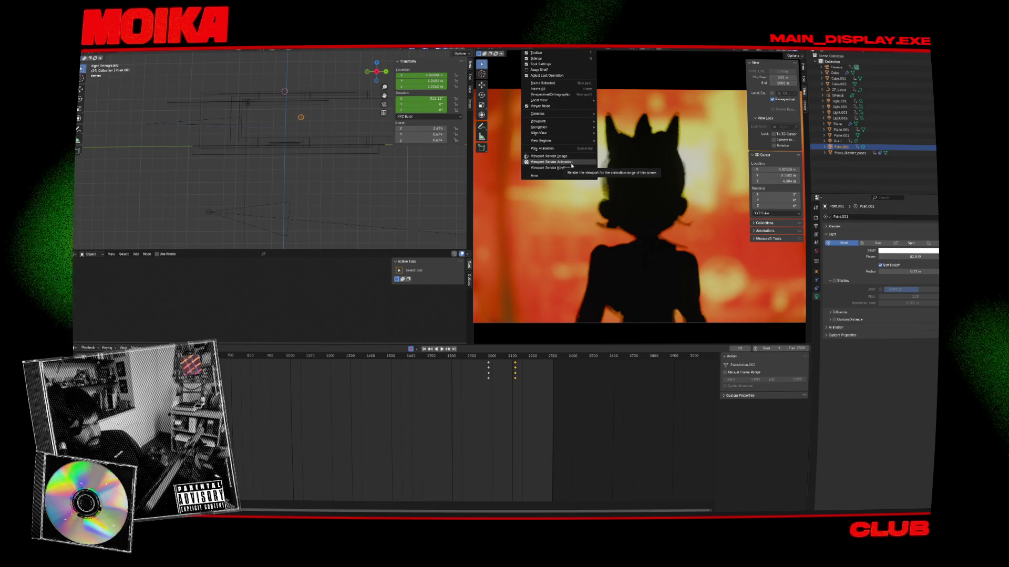
{"action": "left_click", "coordinate": [571, 164]}
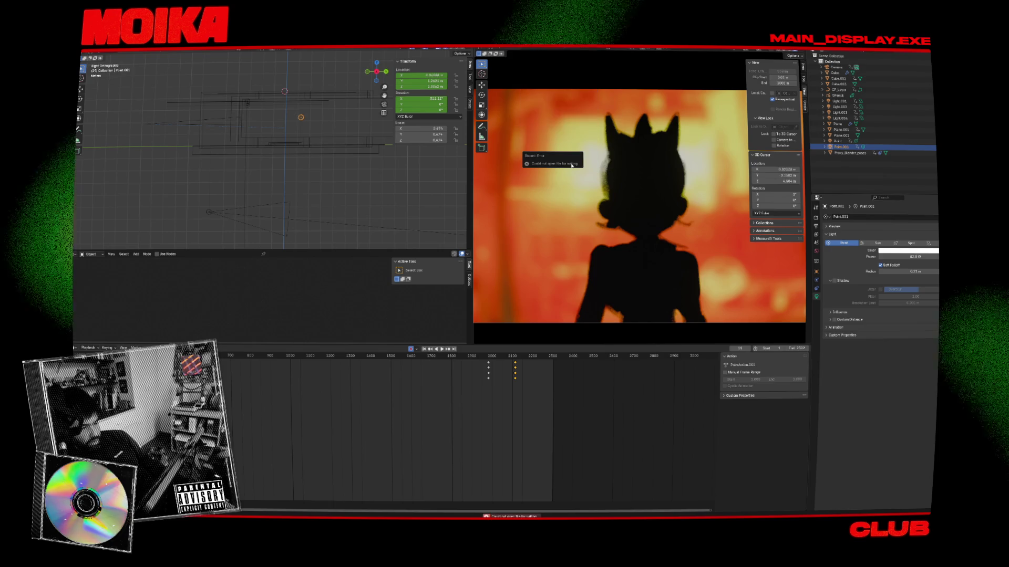
Show the output properties, save the blend file, and retry with Viewport Render Keyframes
{"action": "left_click", "coordinate": [817, 227]}
{"action": "key", "text": "ctrl+s"}
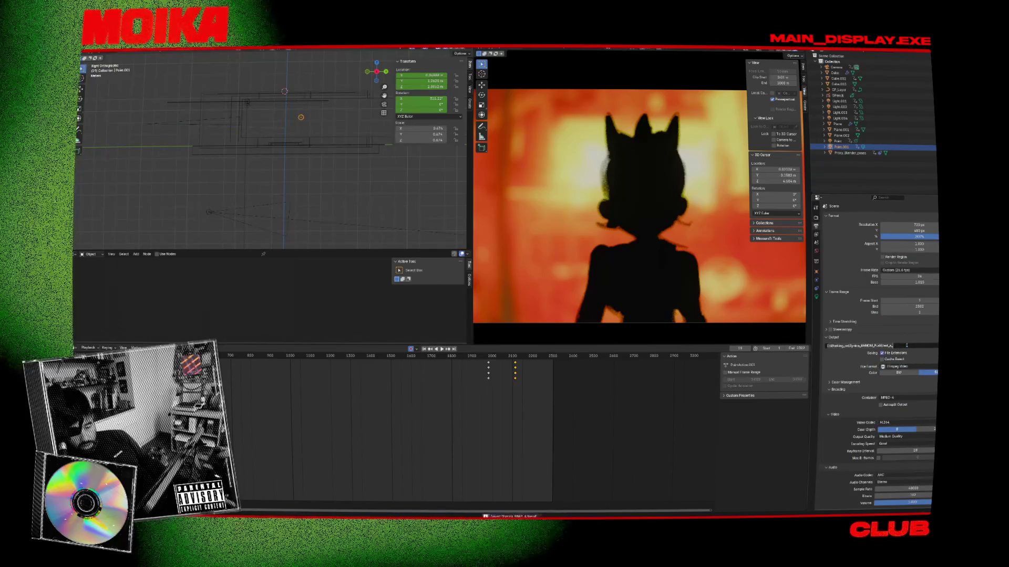
{"action": "left_click", "coordinate": [531, 52]}
{"action": "left_click", "coordinate": [555, 168]}
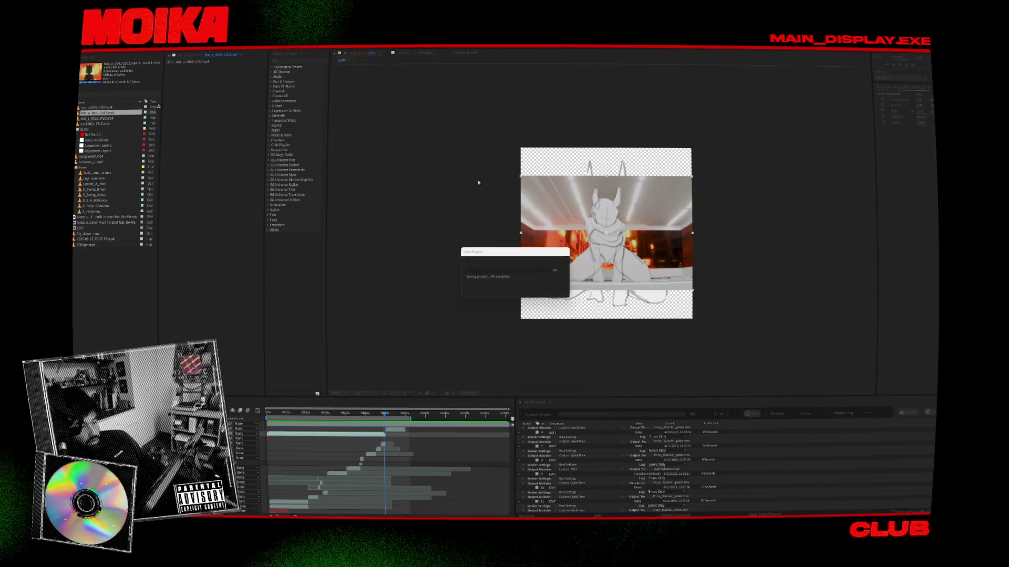
{"action": "right_click", "coordinate": [100, 112]}
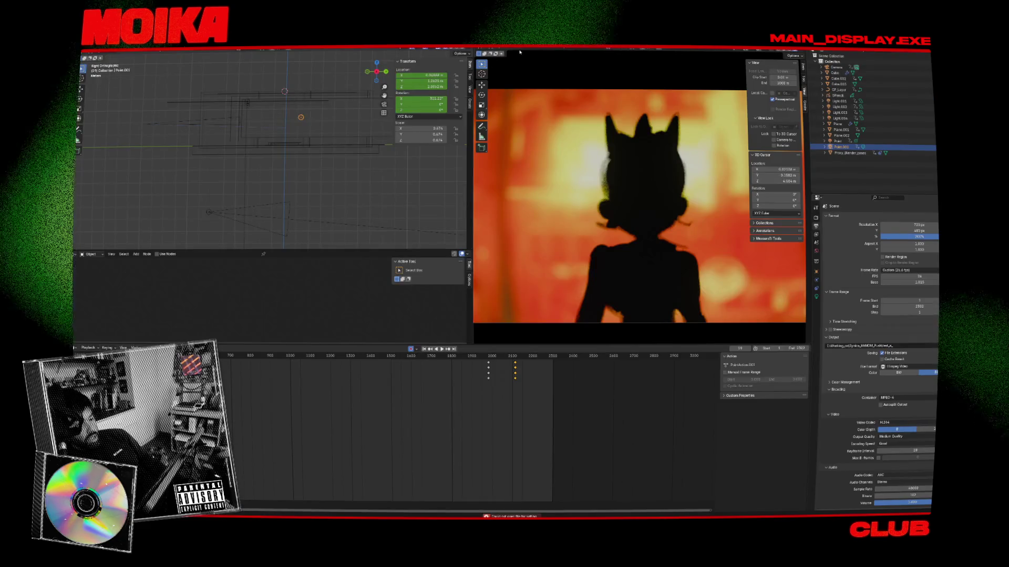
Start Viewport Render Animation from the camera view to render the horned character's frames
{"action": "left_click", "coordinate": [520, 53]}
{"action": "left_click", "coordinate": [556, 161]}
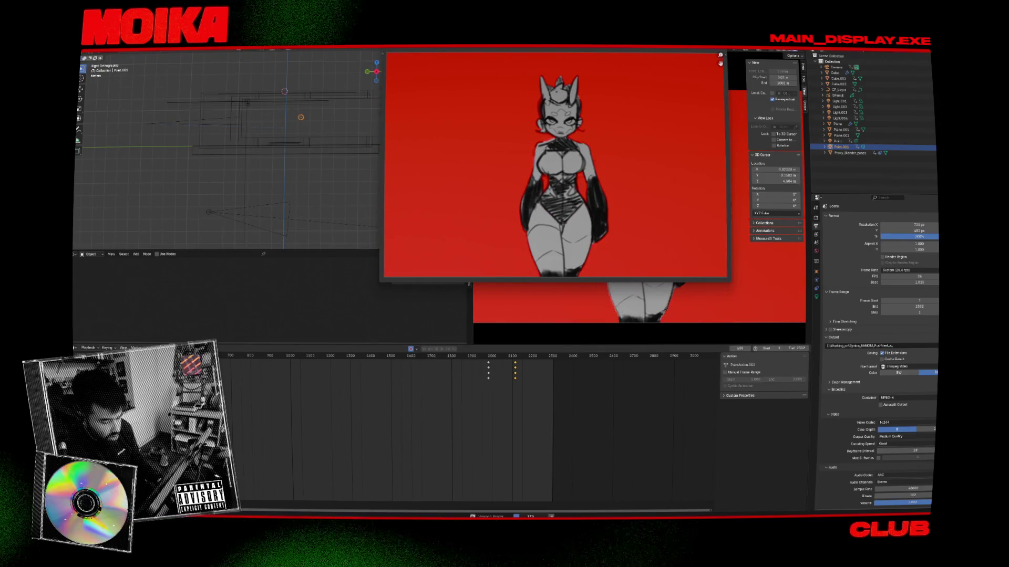
Once the render playback finishes, switch over to the Toon Boom Harmony window
{"action": "mouse_move", "coordinate": [516, 516]}
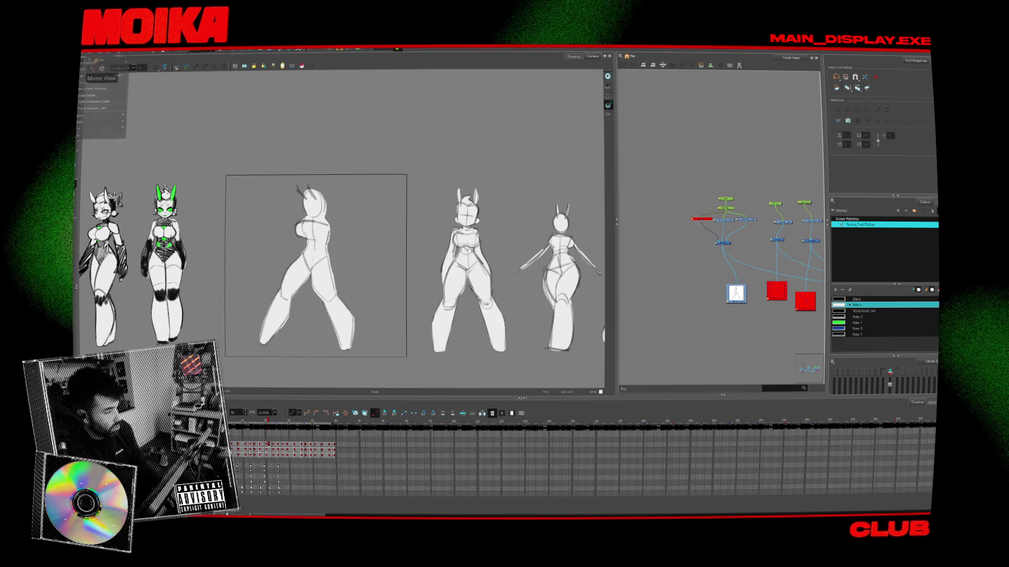
Browse into Ghost Data Remake Idea > Scene_11_walk and open the walk scene
{"action": "left_click", "coordinate": [263, 67]}
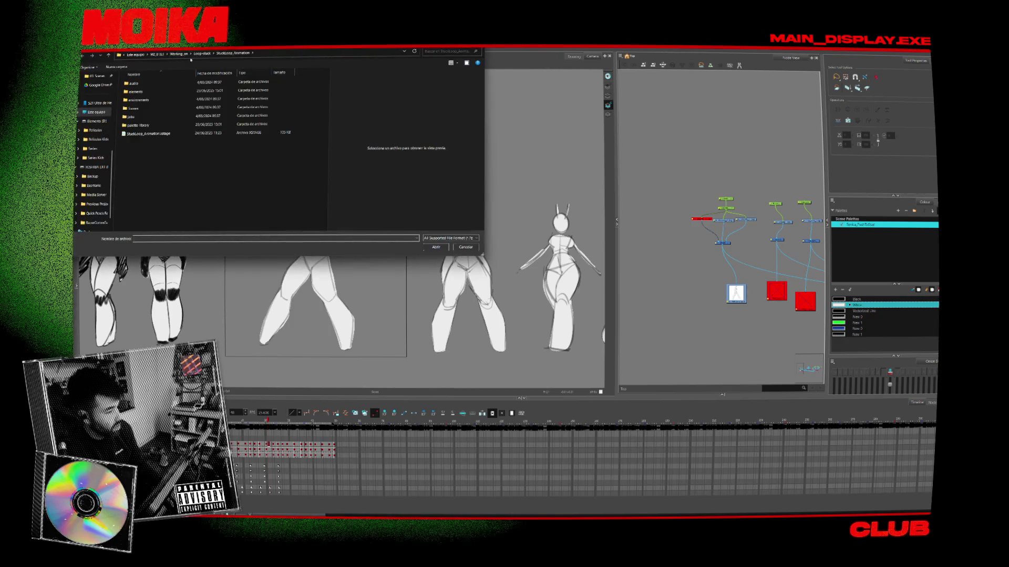
{"action": "double_click", "coordinate": [144, 116]}
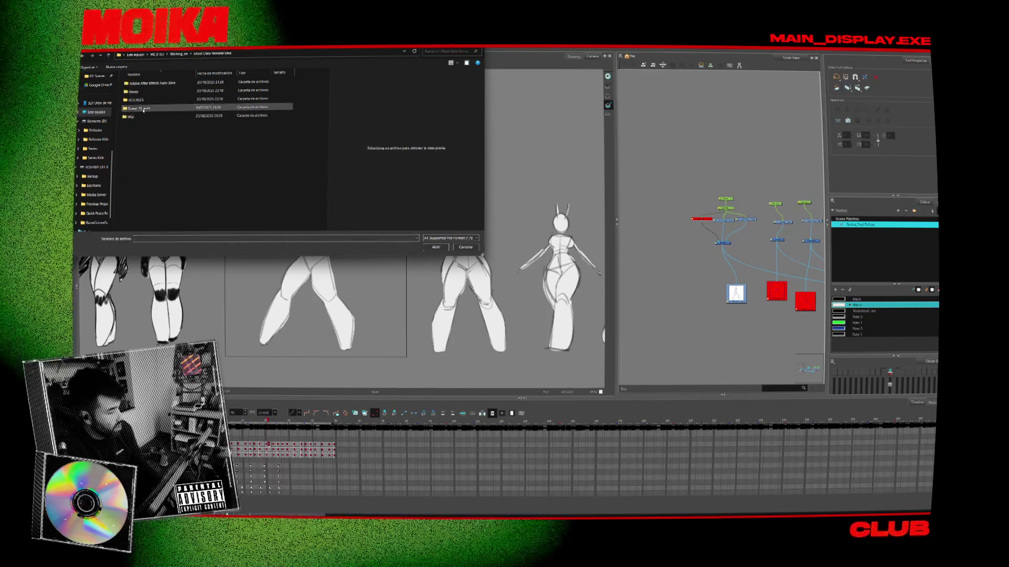
{"action": "double_click", "coordinate": [139, 92]}
{"action": "key", "text": "Escape"}
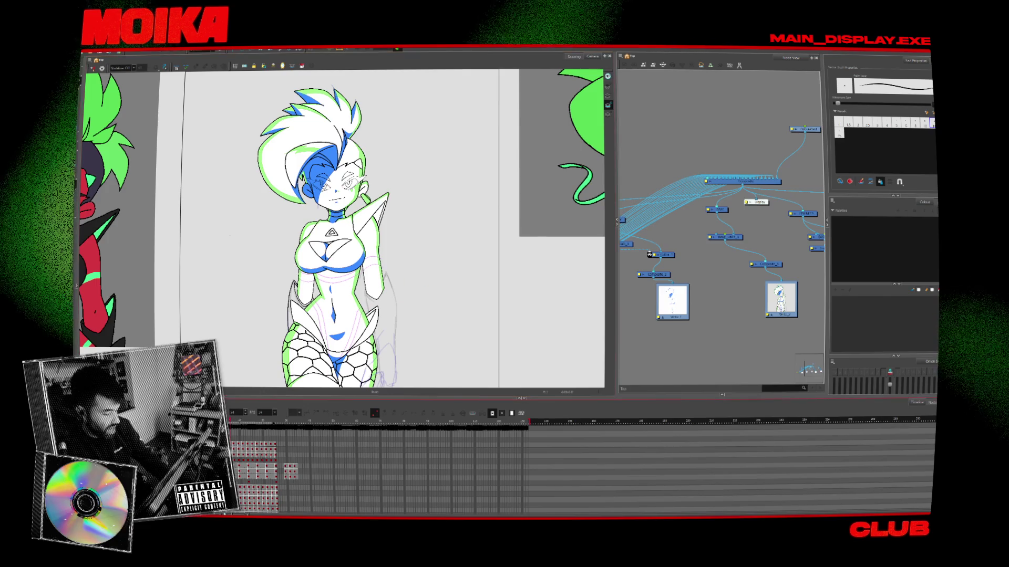
Fit the camera frame, play the walk, zoom in on the character, and switch to the Select tool
{"action": "scroll", "coordinate": [600, 143], "scroll_direction": "up", "scroll_amount": 3}
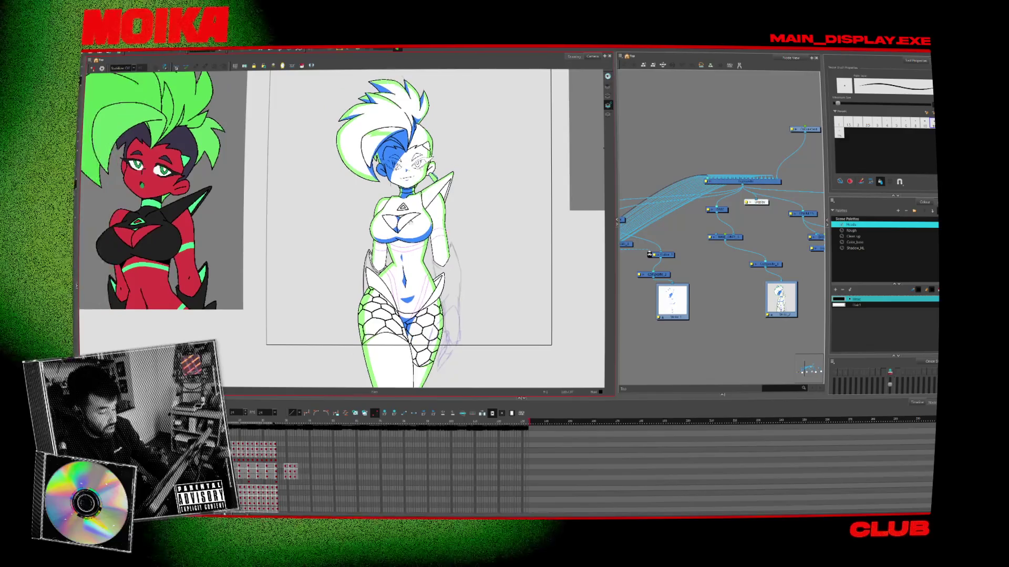
{"action": "key", "text": "1"}
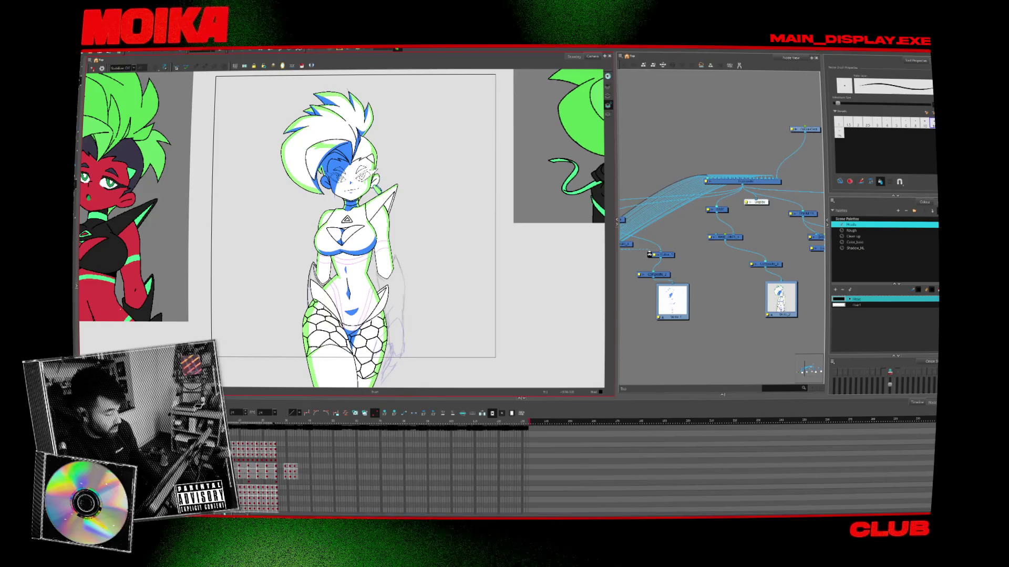
{"action": "key", "text": "Return"}
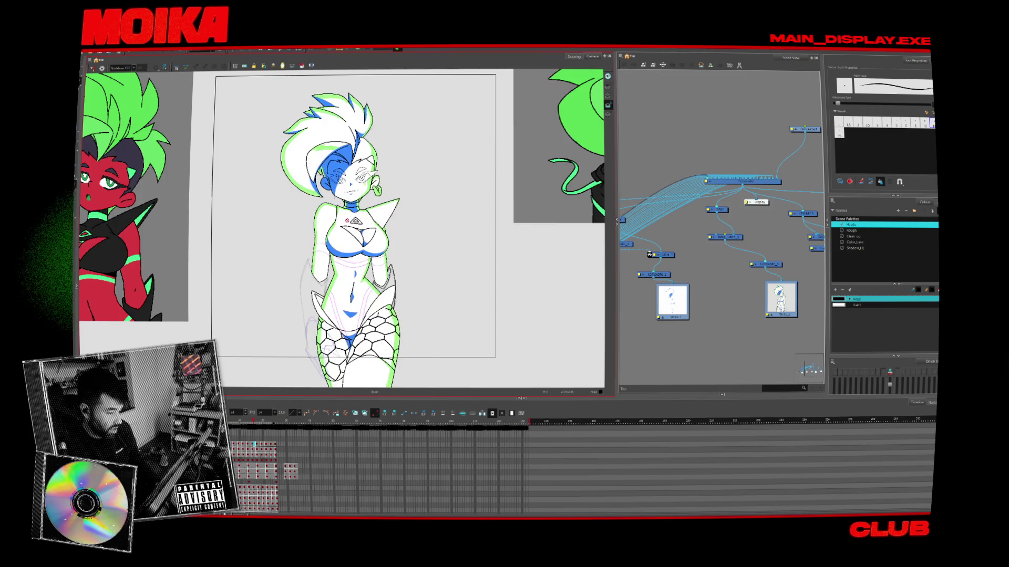
{"action": "key", "text": "2"}
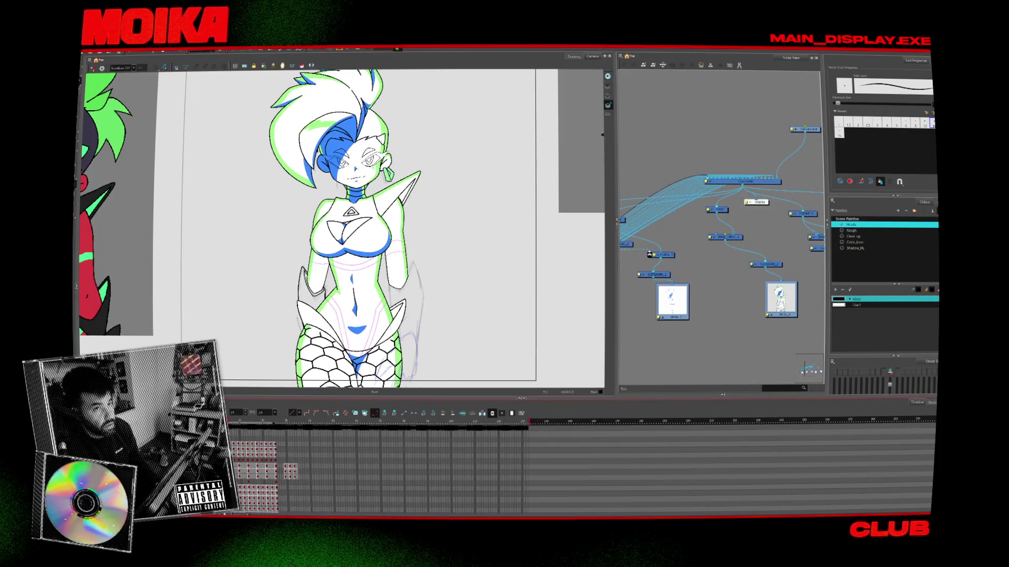
{"action": "key", "text": "alt+s"}
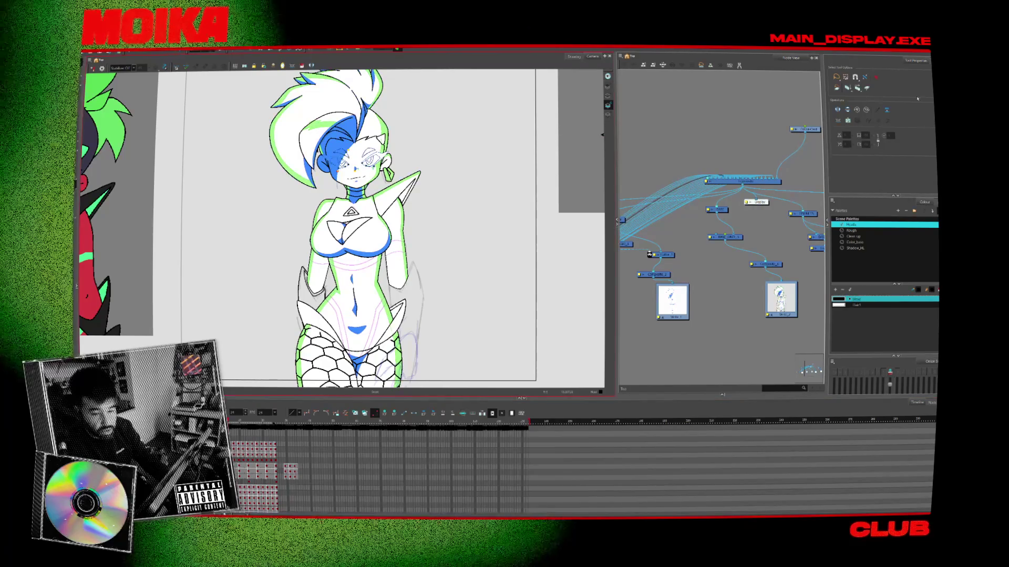
Enable an extra stroke-selection option, frame the character's face, and clear the eye selection
{"action": "left_click", "coordinate": [867, 88]}
{"action": "key", "text": "2"}
{"action": "key", "text": "2"}
{"action": "key", "text": "2"}
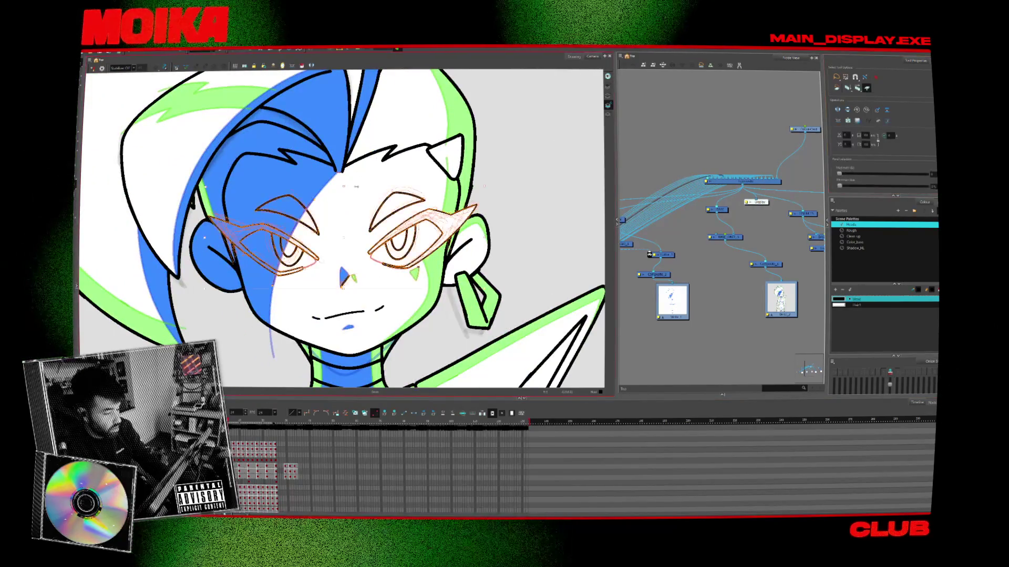
{"action": "key", "text": "1"}
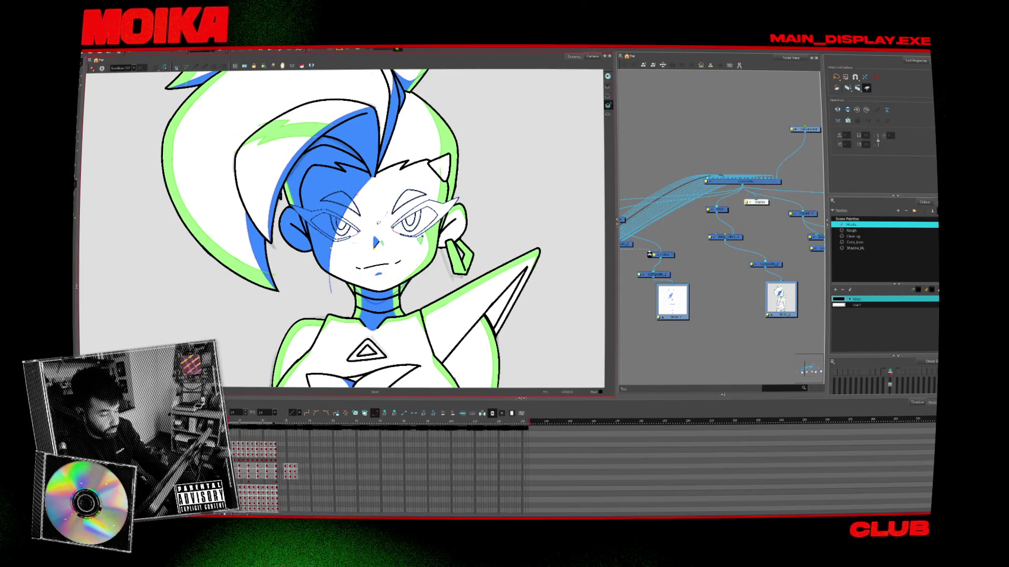
{"action": "key", "text": "Escape"}
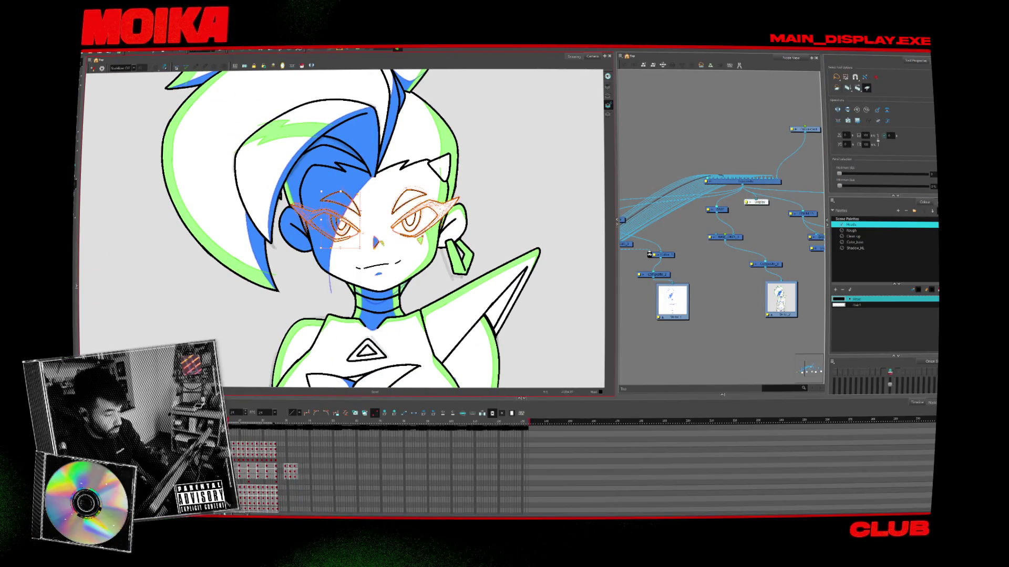
{"action": "key", "text": "Escape"}
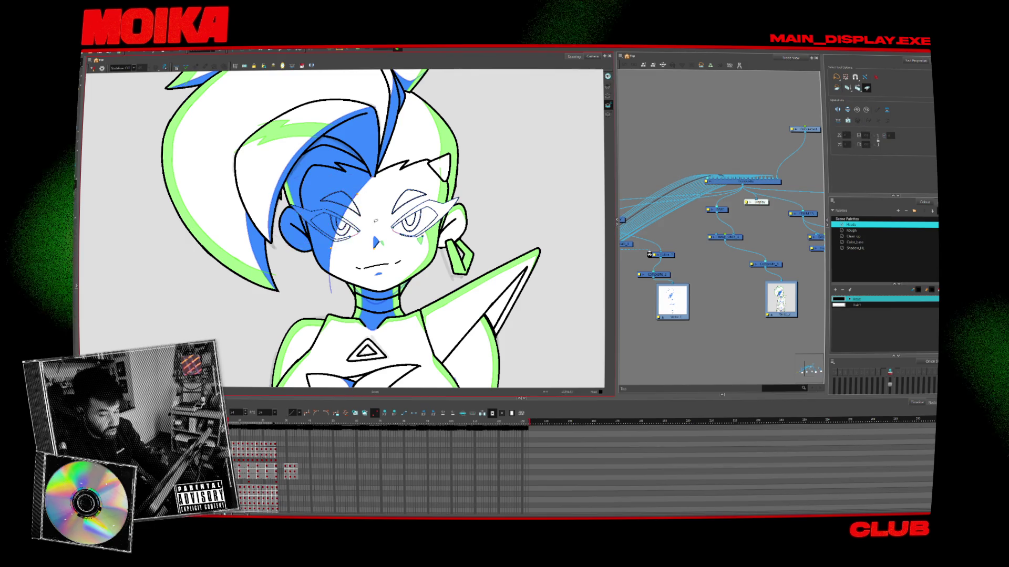
Turn on Apply to All Frames and reselect the rough eye strokes while stepping through walk frames
{"action": "left_click", "coordinate": [857, 87]}
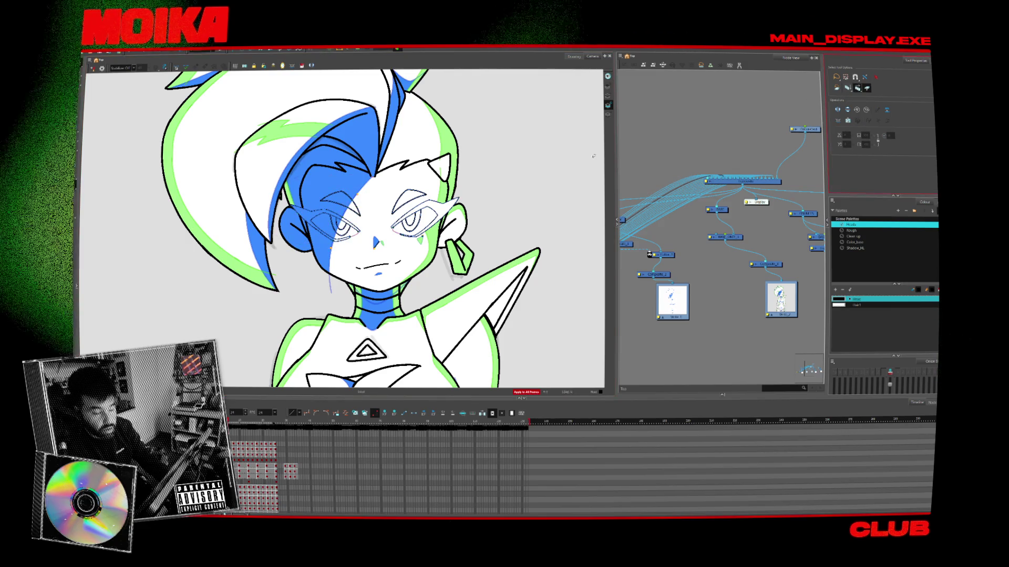
{"action": "key", "text": "ctrl+z"}
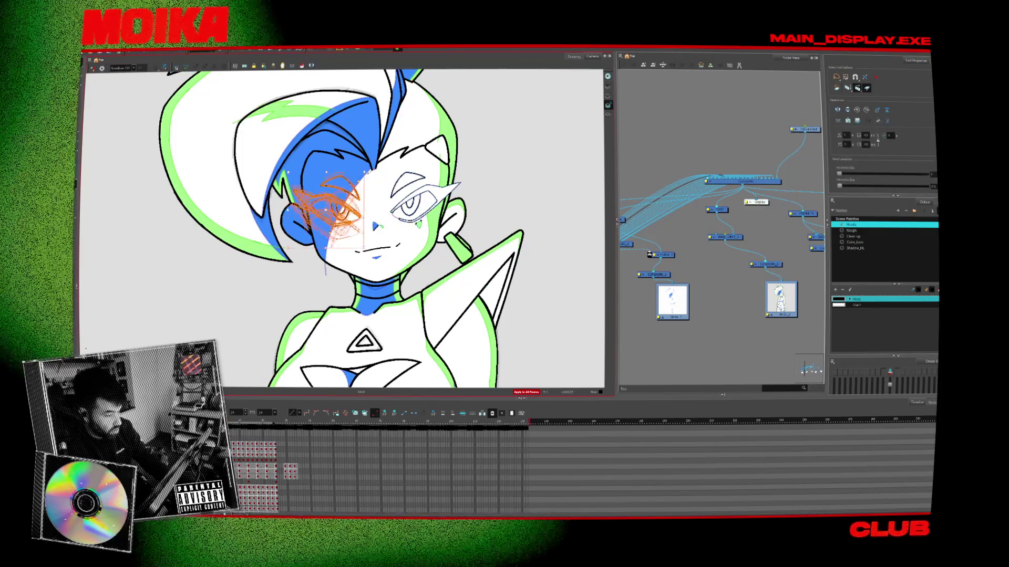
{"action": "key", "text": "ctrl+z"}
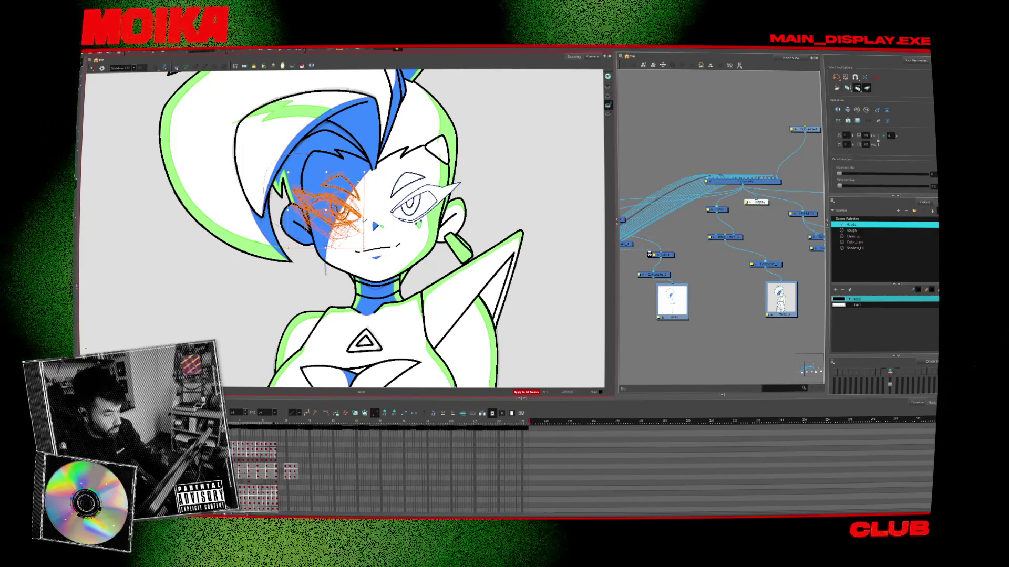
{"action": "key", "text": "ctrl+z"}
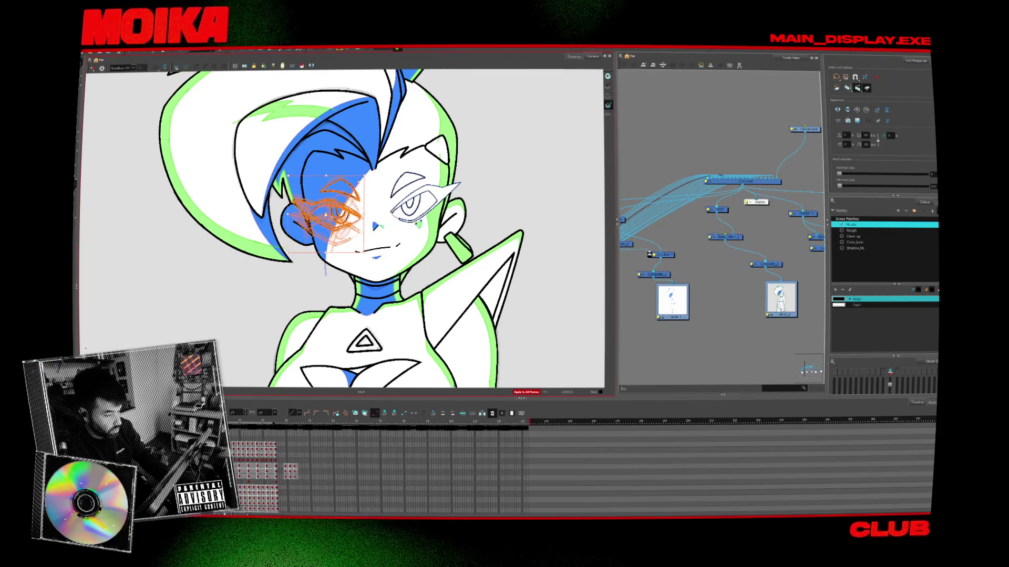
{"action": "key", "text": "ctrl+z"}
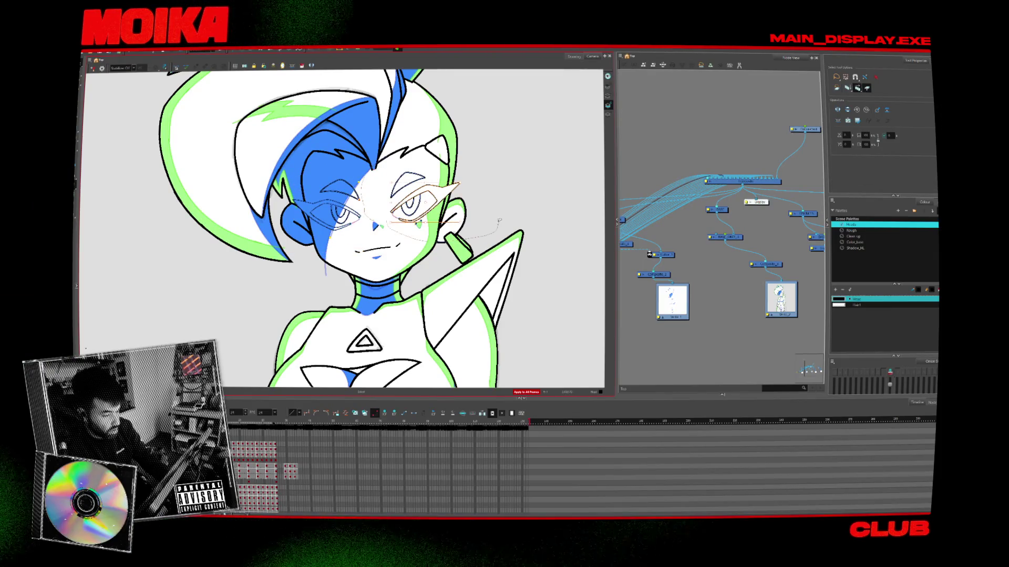
{"action": "key", "text": "ctrl+shift+z"}
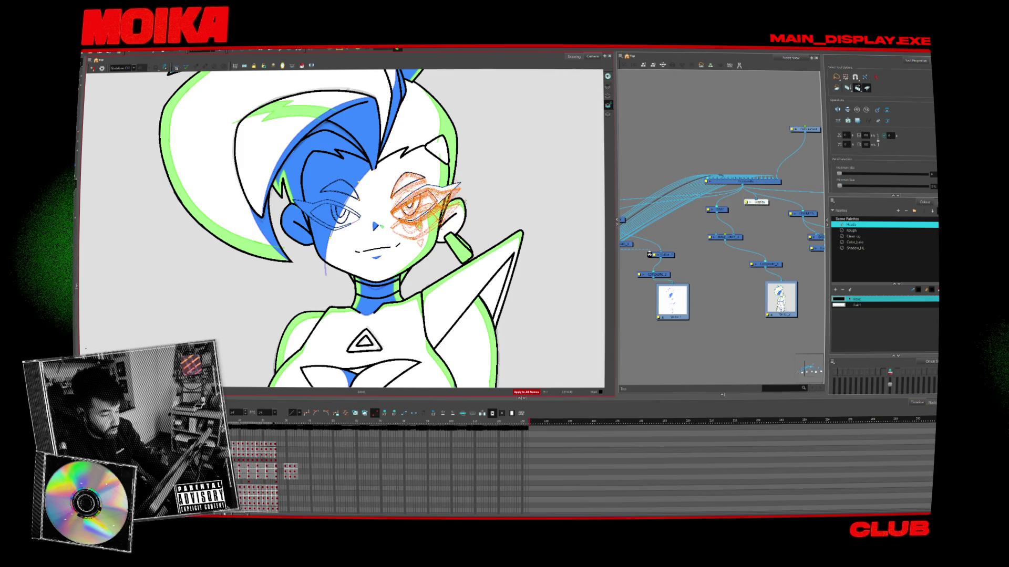
{"action": "scroll", "coordinate": [344, 228], "scroll_direction": "down", "scroll_amount": 4}
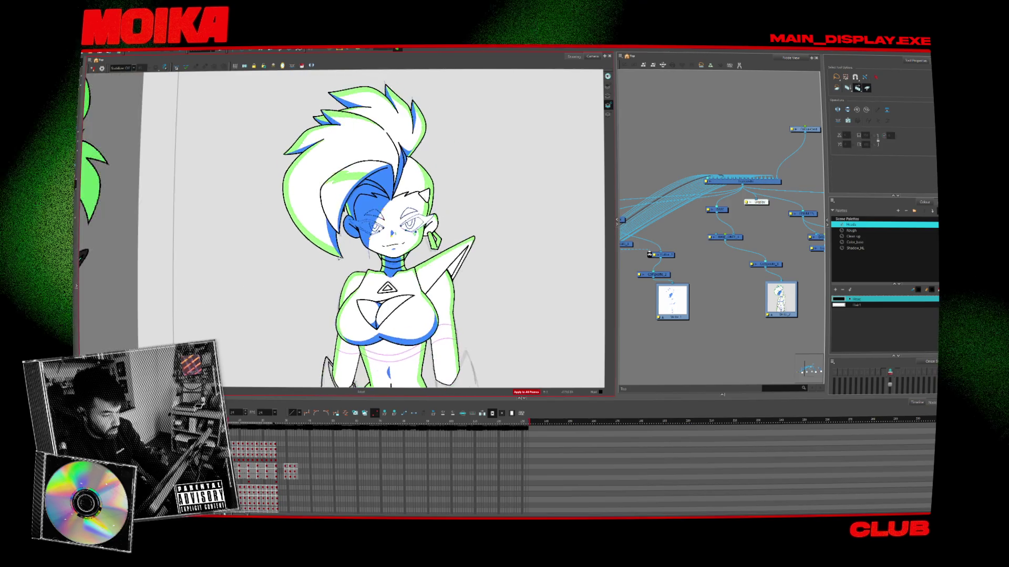
Select the hair outline and step through the walk's drawing frames, zooming to inspect them
{"action": "key", "text": "period"}
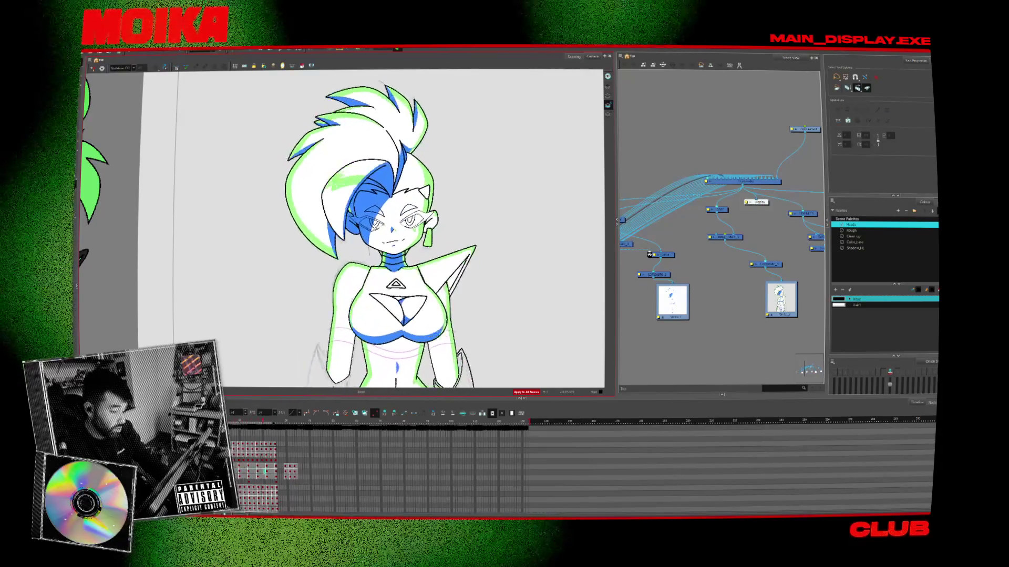
{"action": "left_click", "coordinate": [439, 281]}
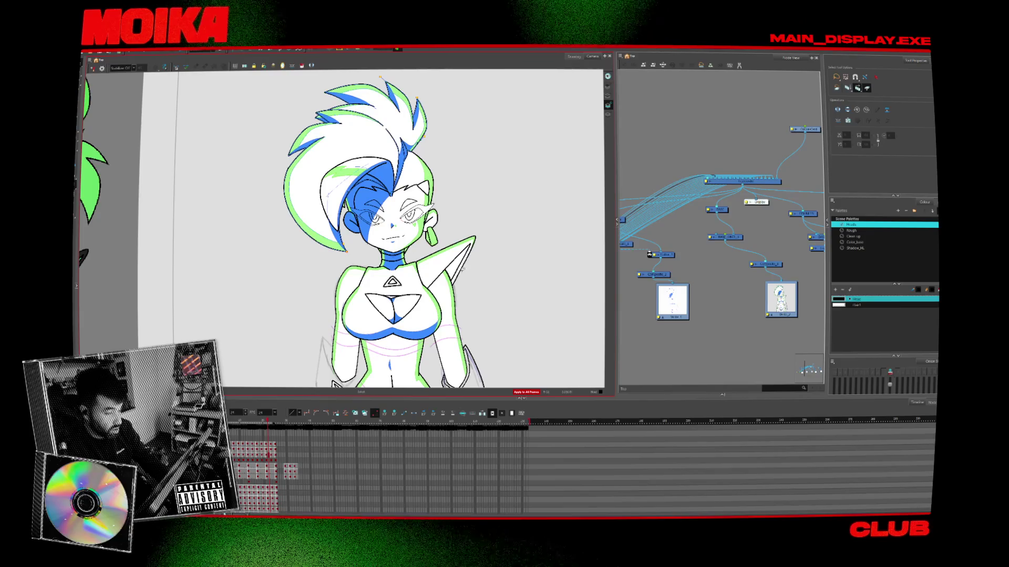
{"action": "scroll", "coordinate": [283, 315], "scroll_direction": "down", "scroll_amount": 5}
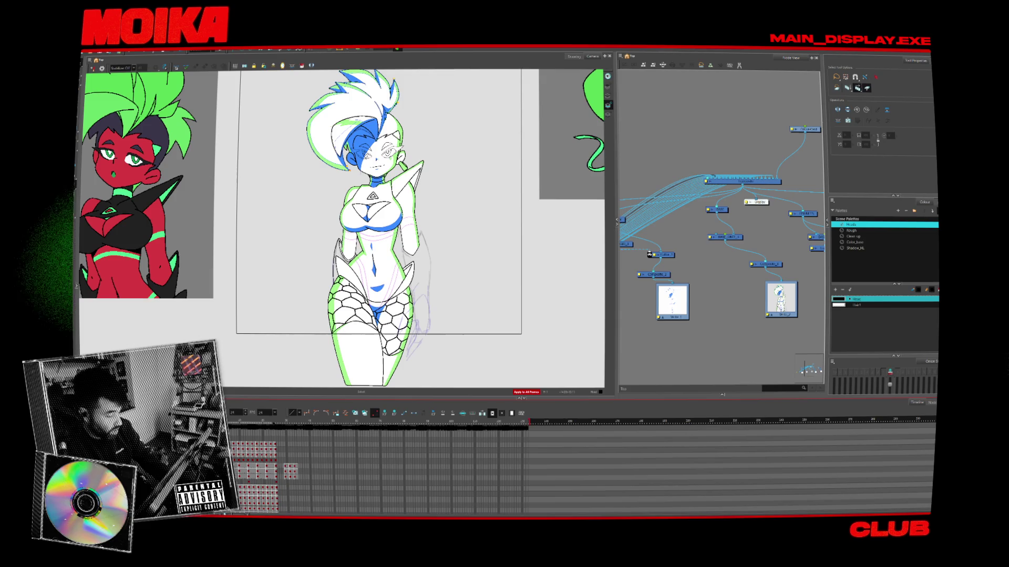
{"action": "key", "text": "period"}
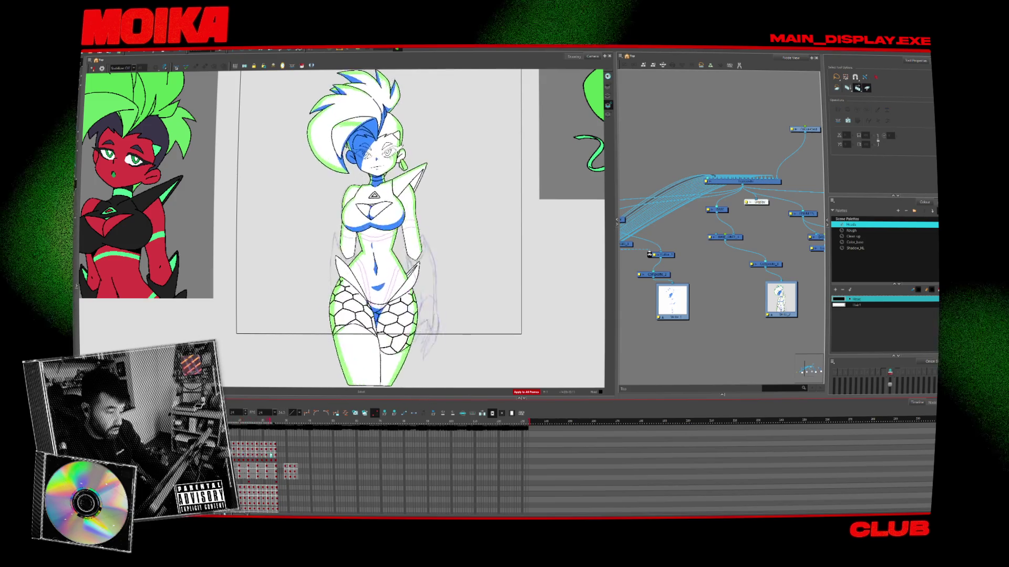
{"action": "scroll", "coordinate": [385, 296], "scroll_direction": "up", "scroll_amount": 2}
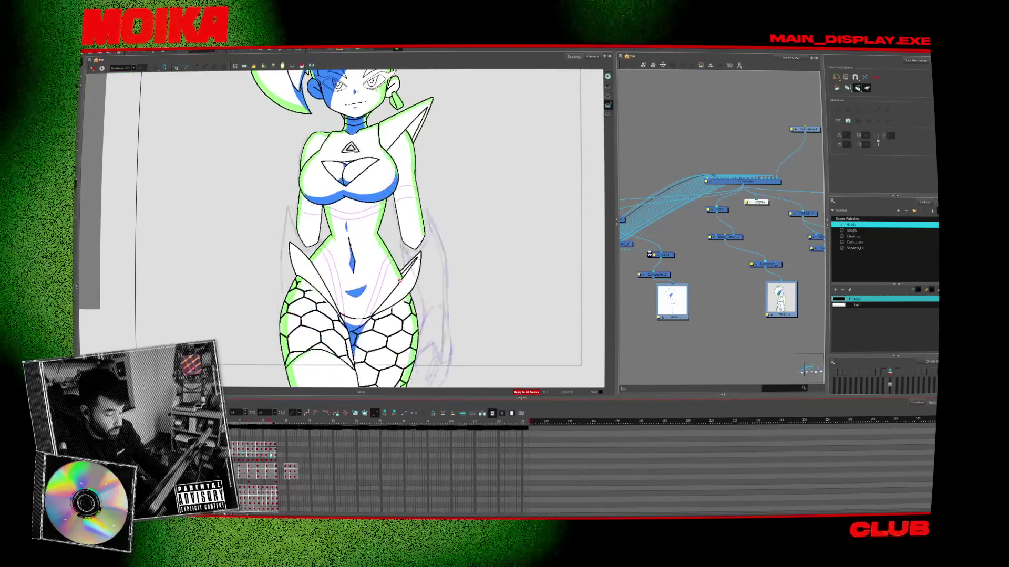
{"action": "scroll", "coordinate": [382, 299], "scroll_direction": "down", "scroll_amount": 2}
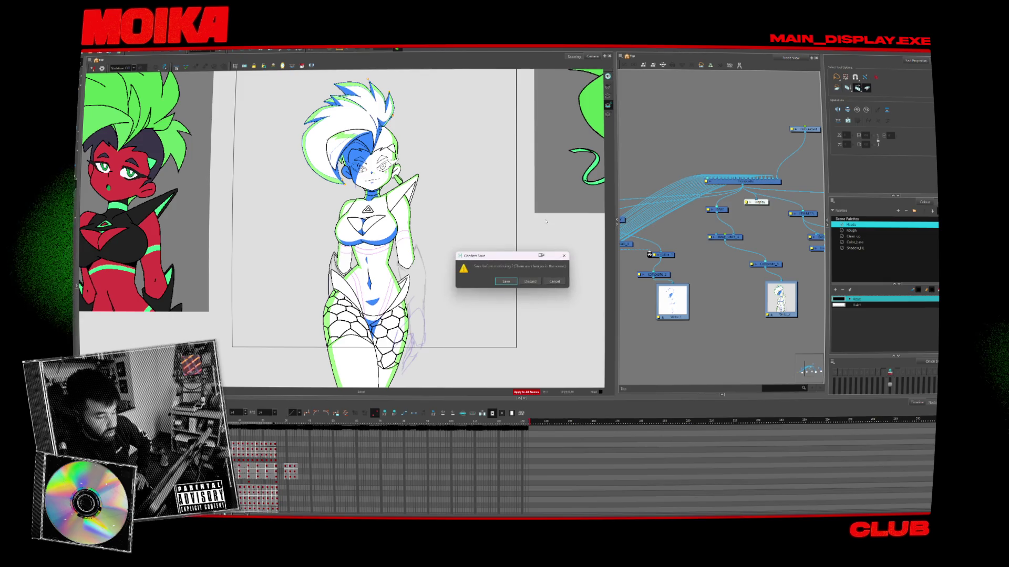
Discard Harmony's changes, preview the After Effects composition, close it, and jump Blender to the last frame
{"action": "left_click", "coordinate": [526, 282]}
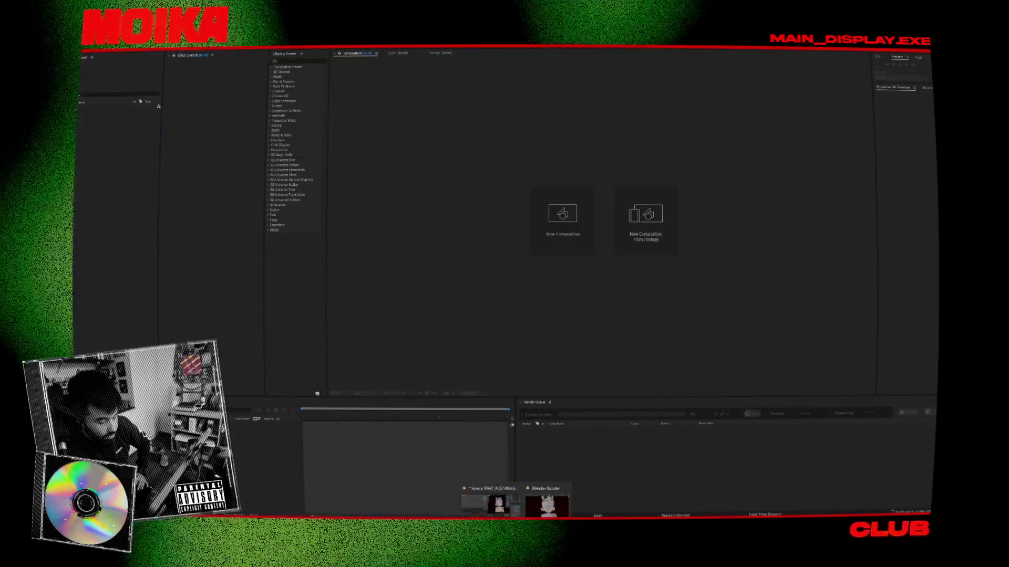
{"action": "left_click", "coordinate": [546, 509]}
{"action": "key", "text": "space"}
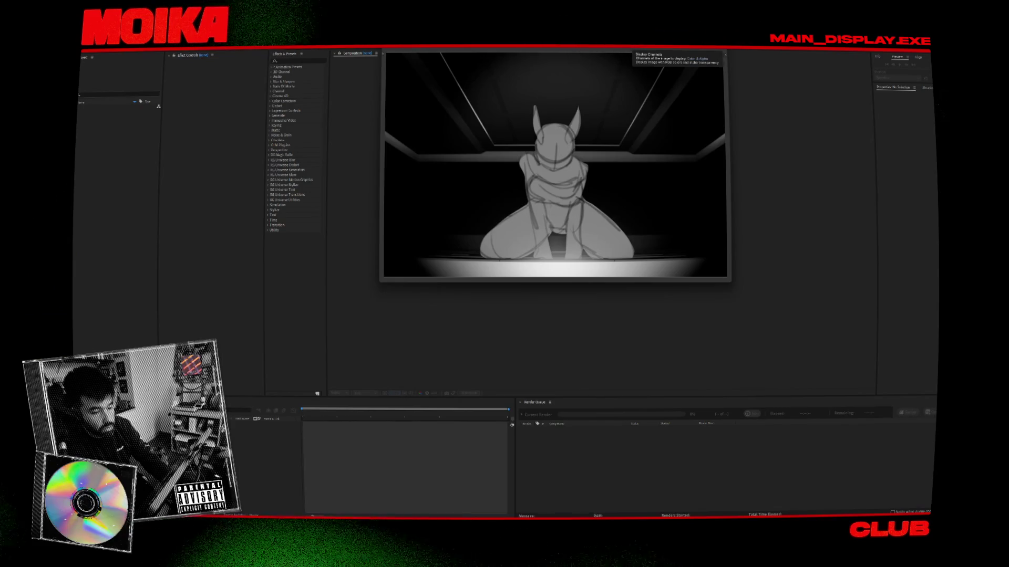
{"action": "left_click", "coordinate": [726, 55]}
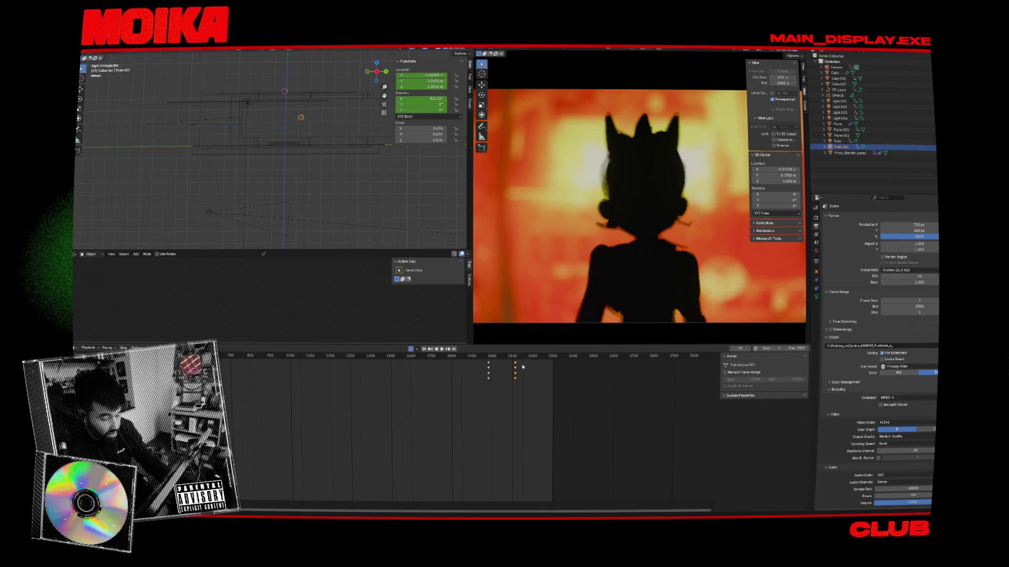
{"action": "key", "text": "shift+Right"}
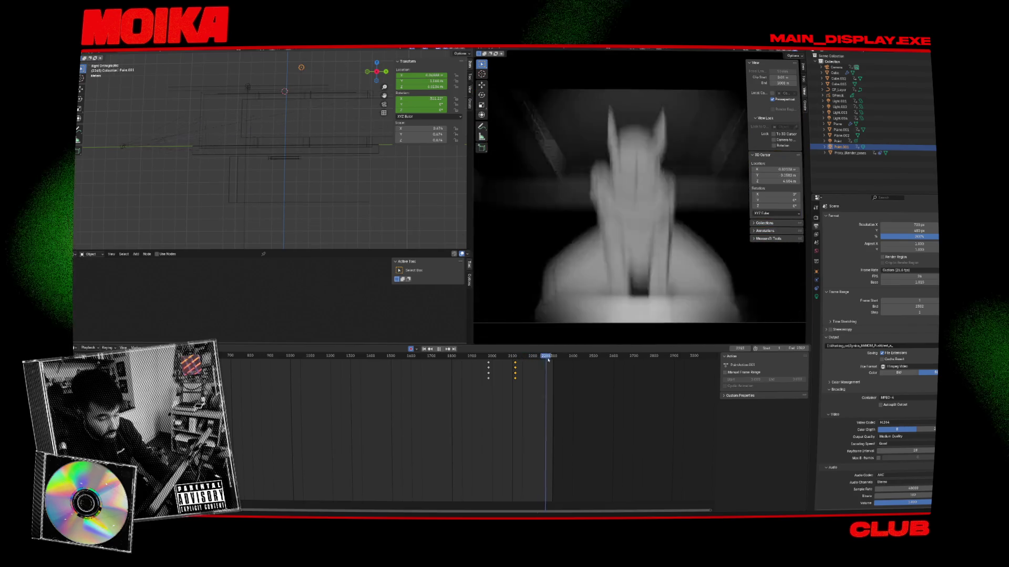
Select the Point light and slide its final column of keys back to frame 2289
{"action": "left_click", "coordinate": [838, 79]}
{"action": "left_click", "coordinate": [836, 67]}
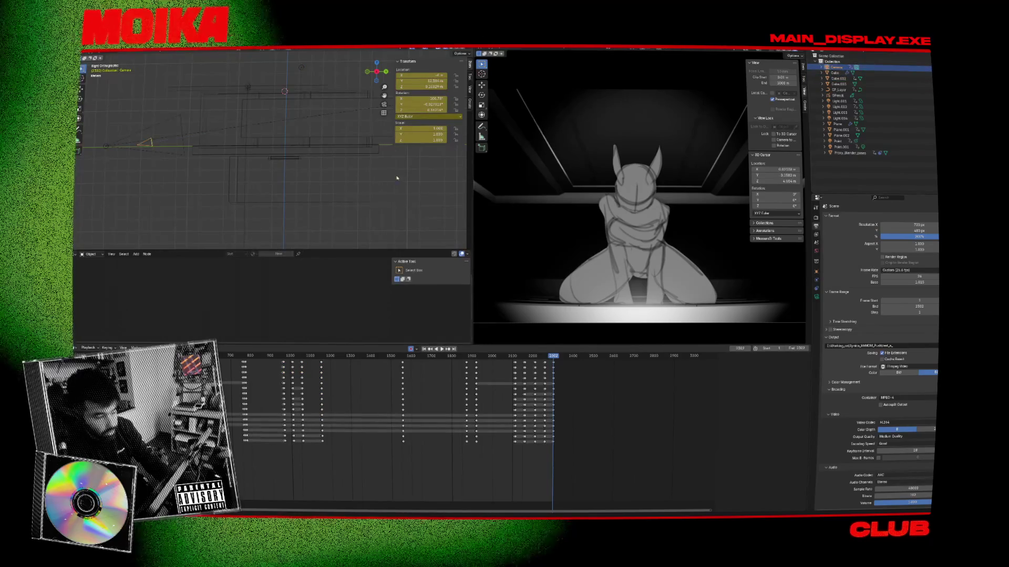
{"action": "left_click", "coordinate": [106, 146]}
{"action": "key", "text": "Left"}
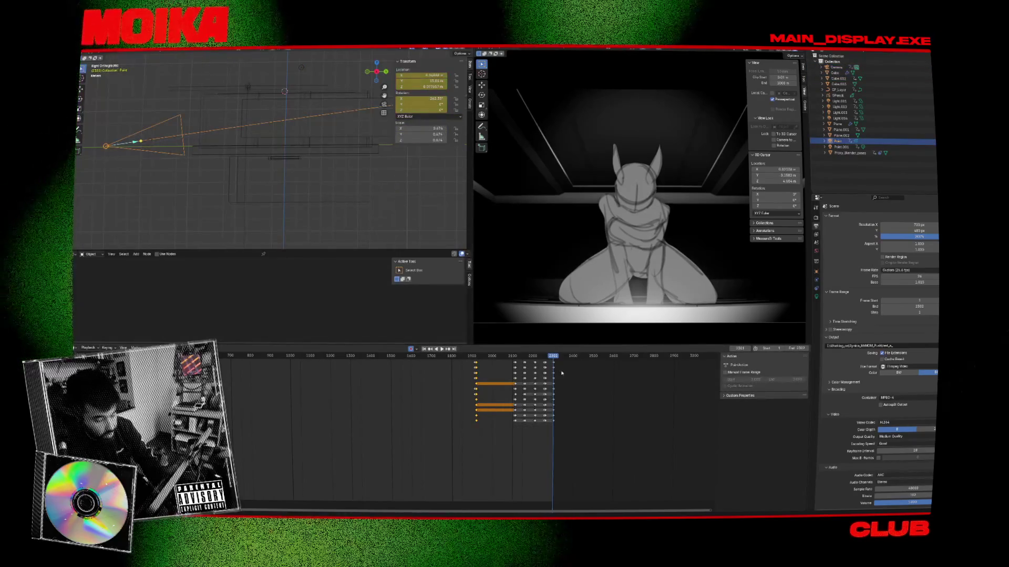
{"action": "scroll", "coordinate": [562, 373], "scroll_direction": "up", "scroll_amount": 3}
{"action": "scroll", "coordinate": [526, 379], "scroll_direction": "down", "scroll_amount": 3, "text": "ctrl"}
{"action": "left_click", "coordinate": [476, 356]}
{"action": "left_click", "coordinate": [480, 364]}
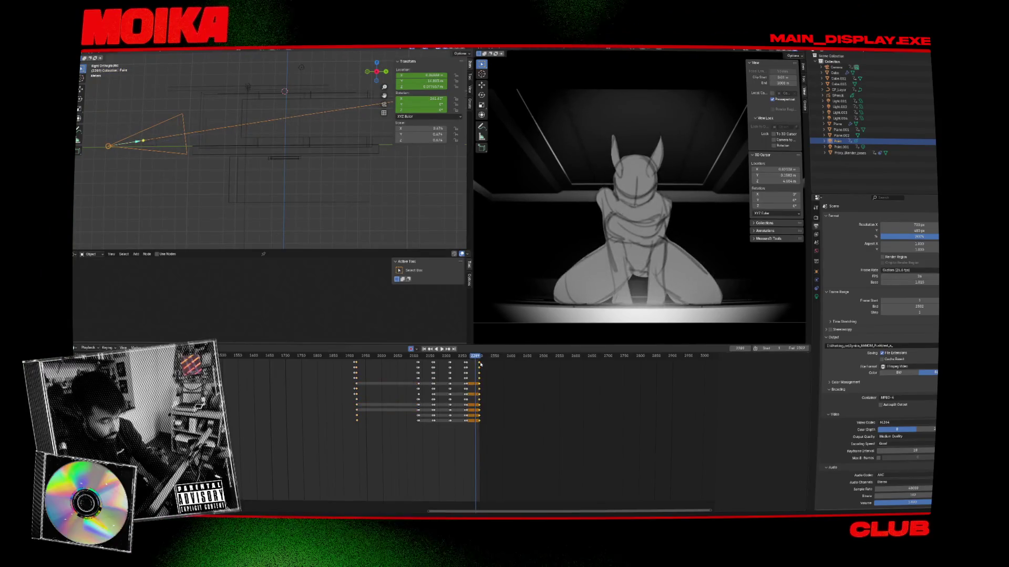
{"action": "left_click_drag", "start_coordinate": [481, 366], "coordinate": [480, 362]}
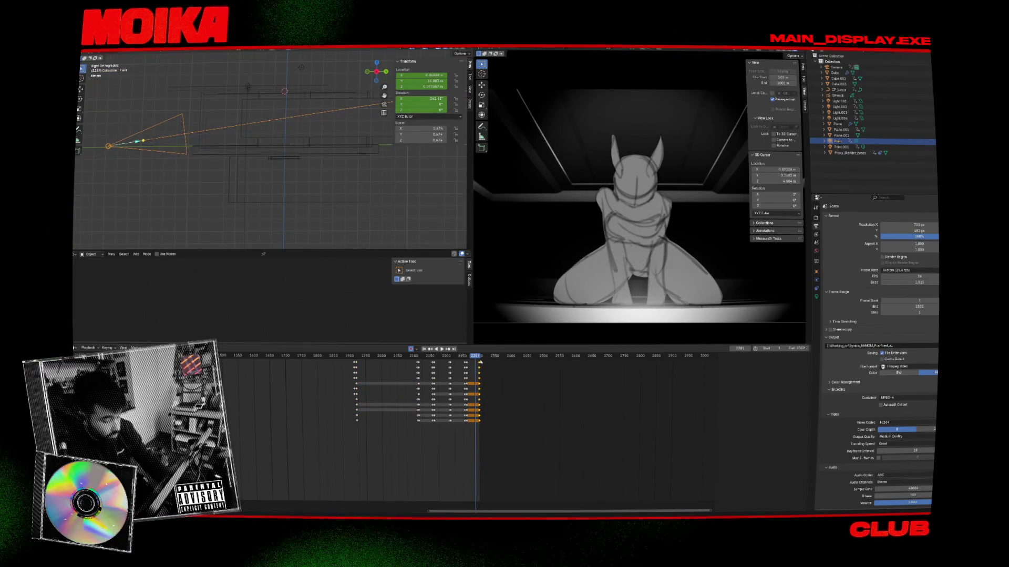
Try narrowing the spotlight's cone angle in its light settings, then undo the change
{"action": "left_click", "coordinate": [112, 147]}
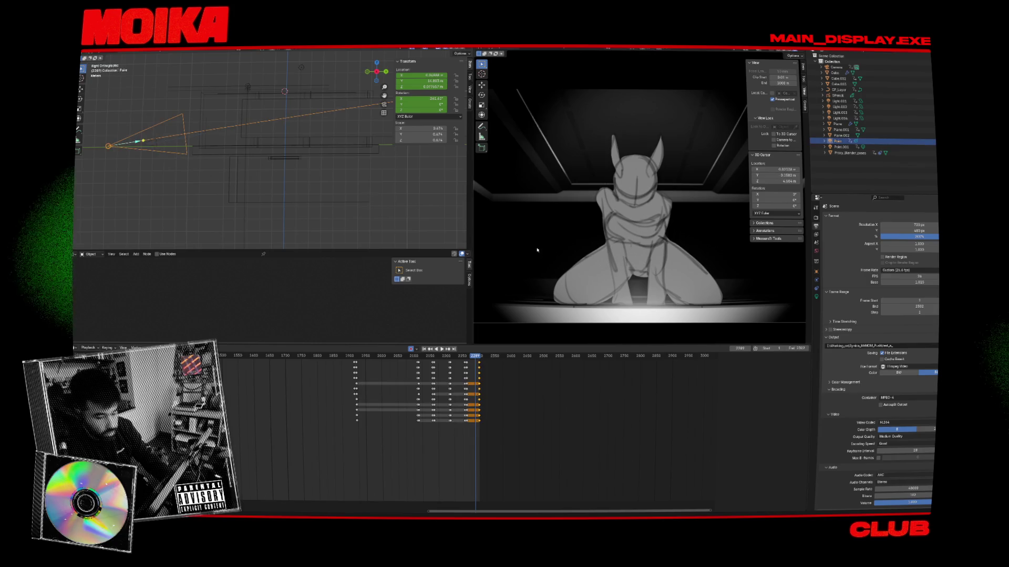
{"action": "left_click", "coordinate": [816, 296]}
{"action": "left_click_drag", "start_coordinate": [891, 287], "coordinate": [862, 286]}
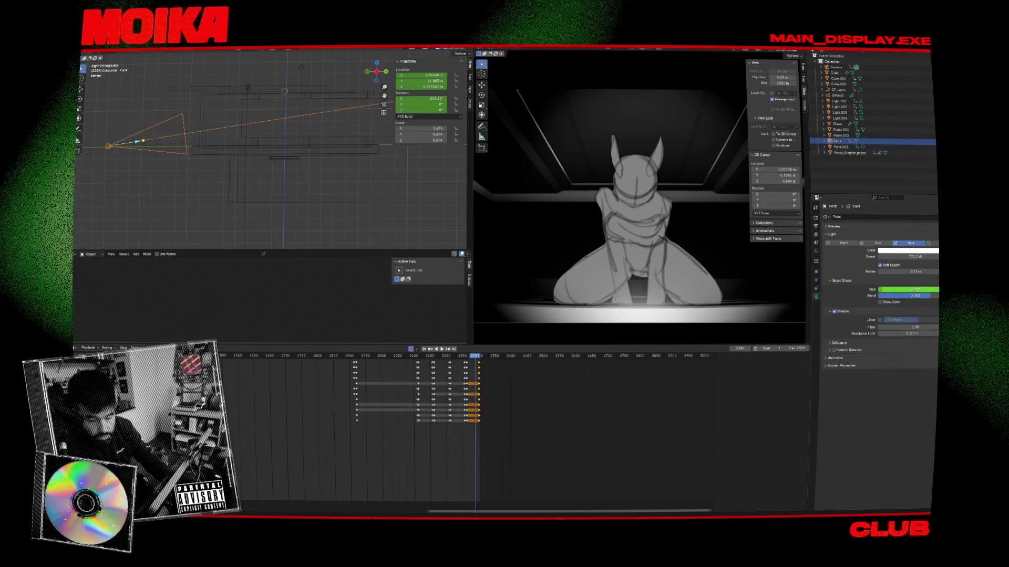
{"action": "key", "text": "ctrl+z"}
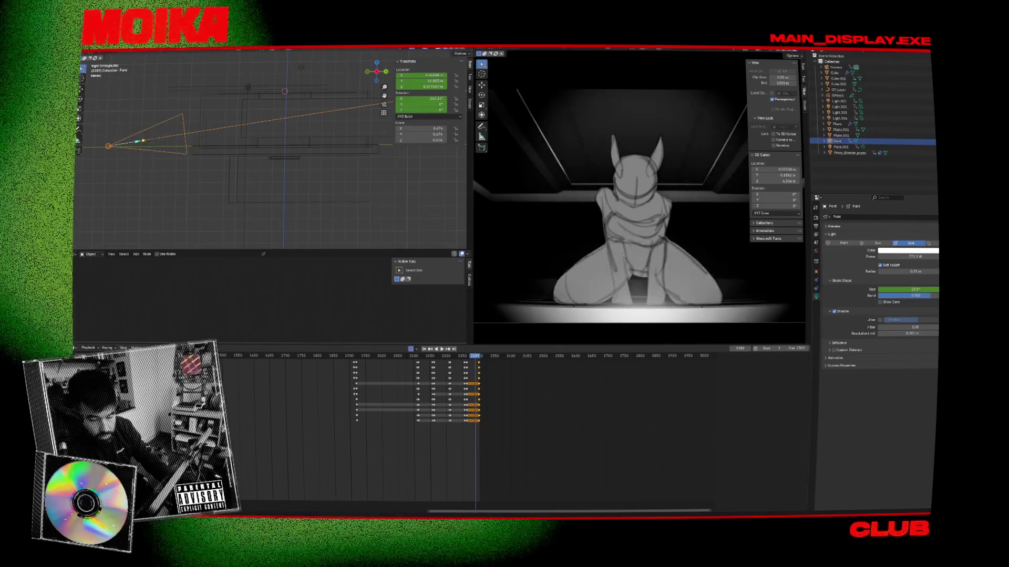
{"action": "key", "text": "space"}
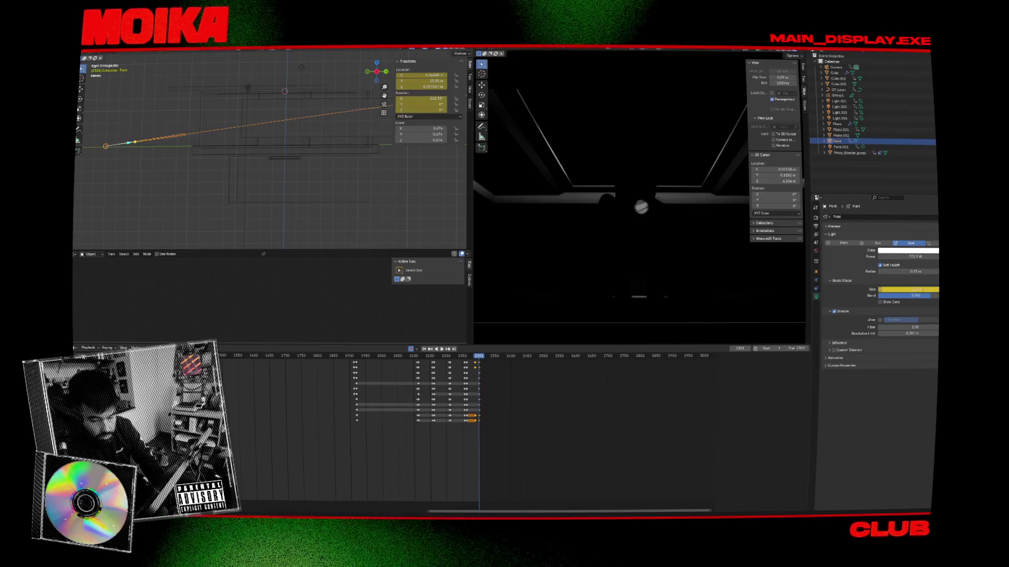
{"action": "key", "text": "Escape"}
Key the spotlight Power at 2289, lower it to about 215.9 W at 2301, and play to check
{"action": "key", "text": "ctrl+]"}
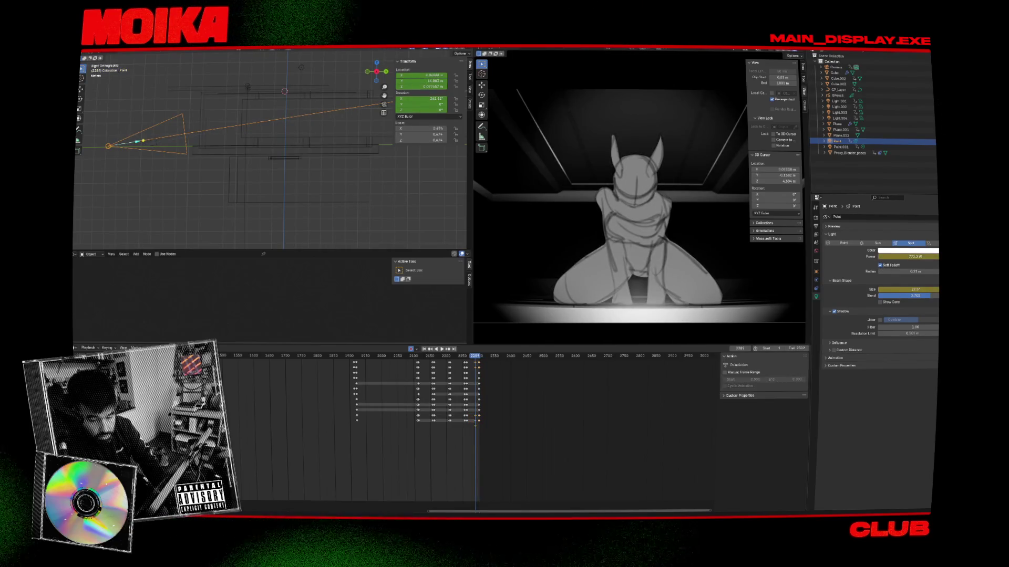
{"action": "key", "text": "Up"}
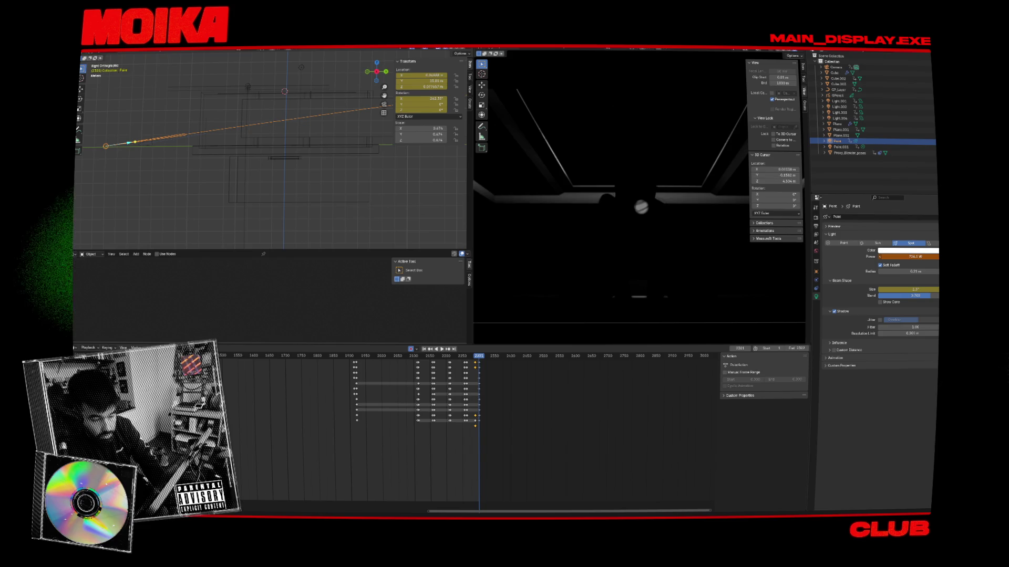
{"action": "left_click_drag", "start_coordinate": [908, 256], "coordinate": [888, 256]}
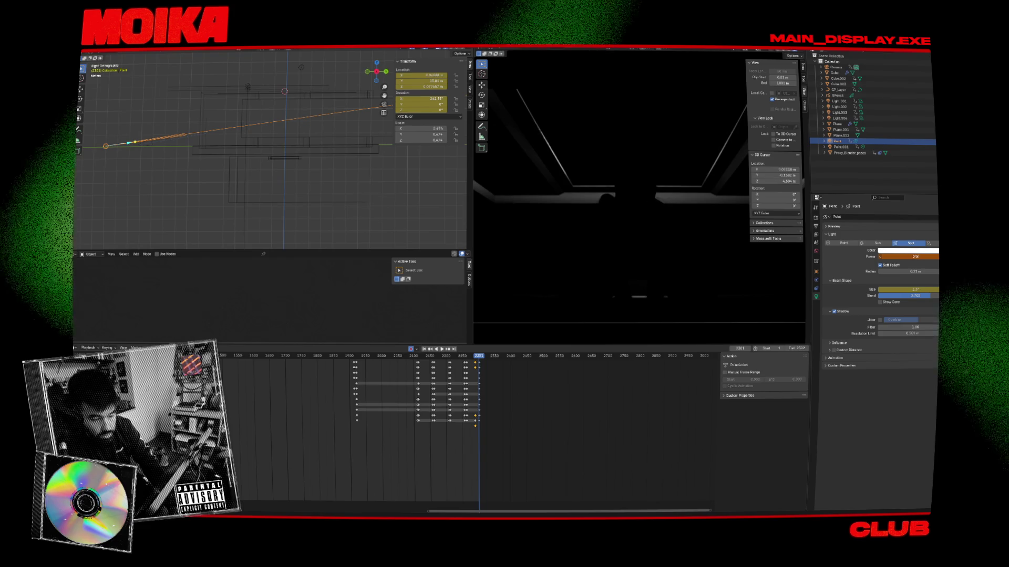
{"action": "key", "text": "Down"}
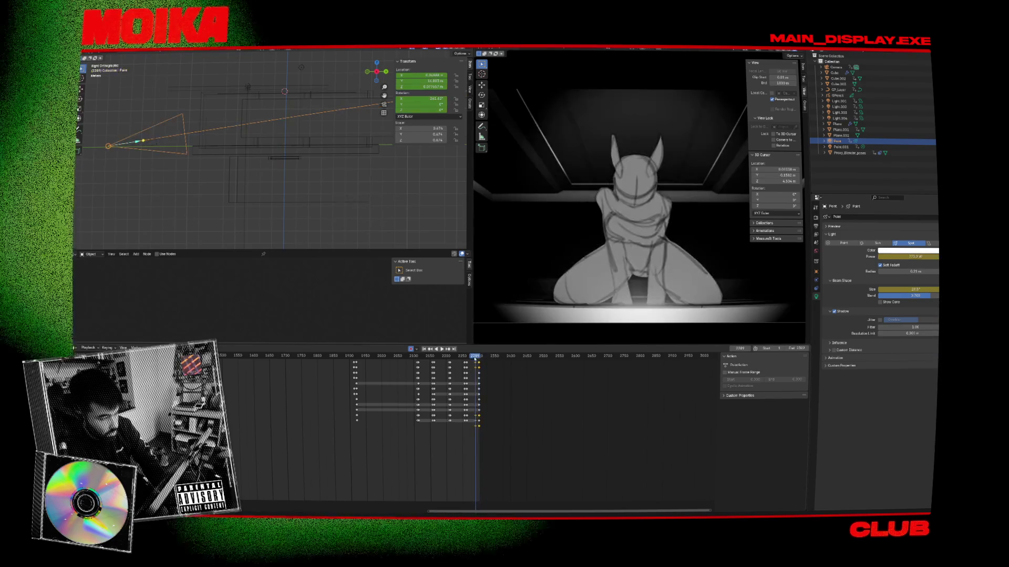
{"action": "key", "text": "space"}
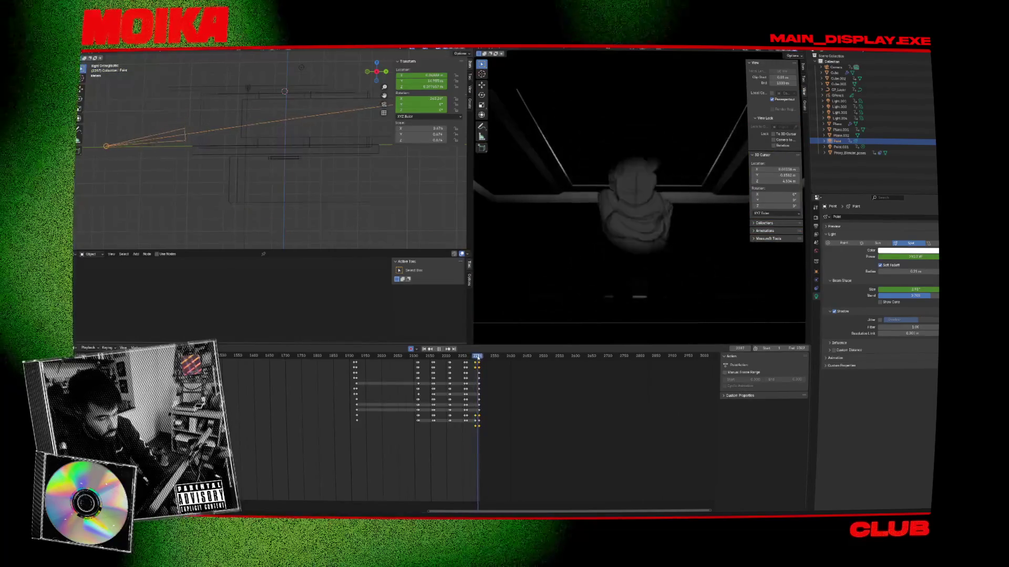
{"action": "key", "text": "Escape"}
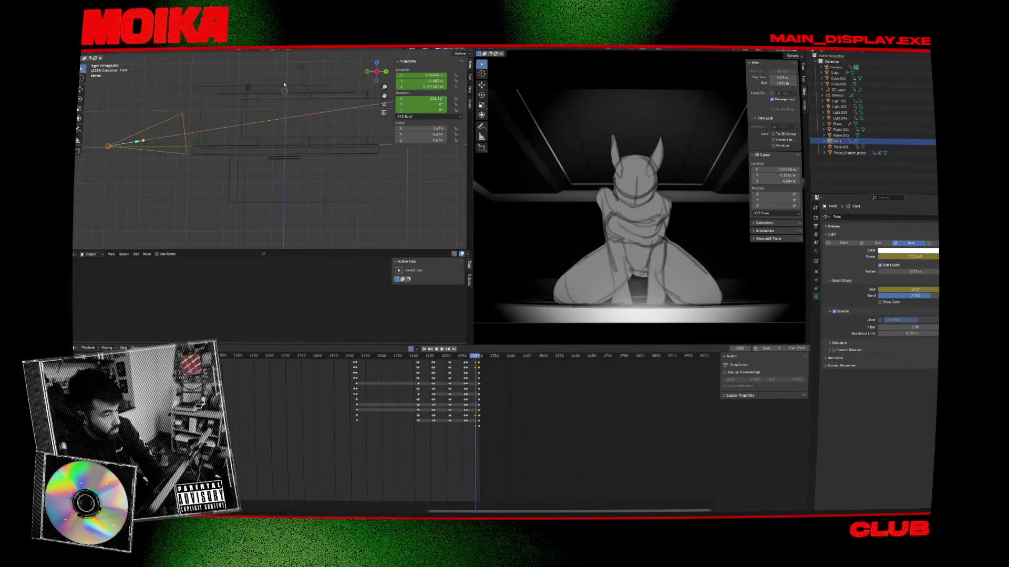
{"action": "left_click", "coordinate": [296, 73]}
{"action": "left_click", "coordinate": [301, 66]}
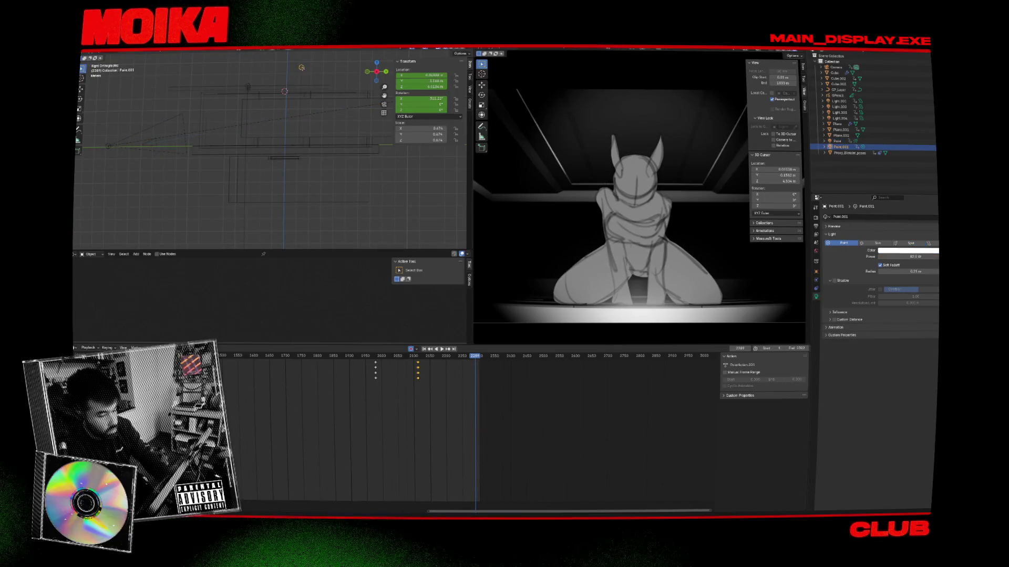
{"action": "mouse_move", "coordinate": [257, 135]}
{"action": "middle_mouse_down"}
{"action": "mouse_move", "coordinate": [311, 100]}
{"action": "mouse_move", "coordinate": [284, 142]}
{"action": "mouse_move", "coordinate": [295, 192]}
{"action": "mouse_move", "coordinate": [438, 267]}
{"action": "middle_mouse_up"}
{"action": "left_click", "coordinate": [319, 98]}
{"action": "left_click", "coordinate": [478, 359]}
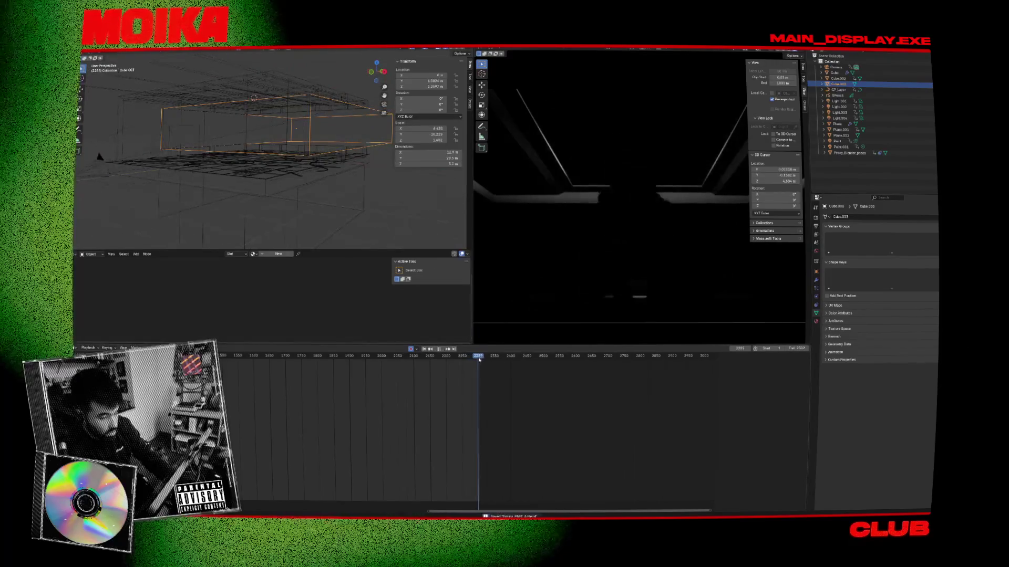
{"action": "left_click", "coordinate": [296, 111]}
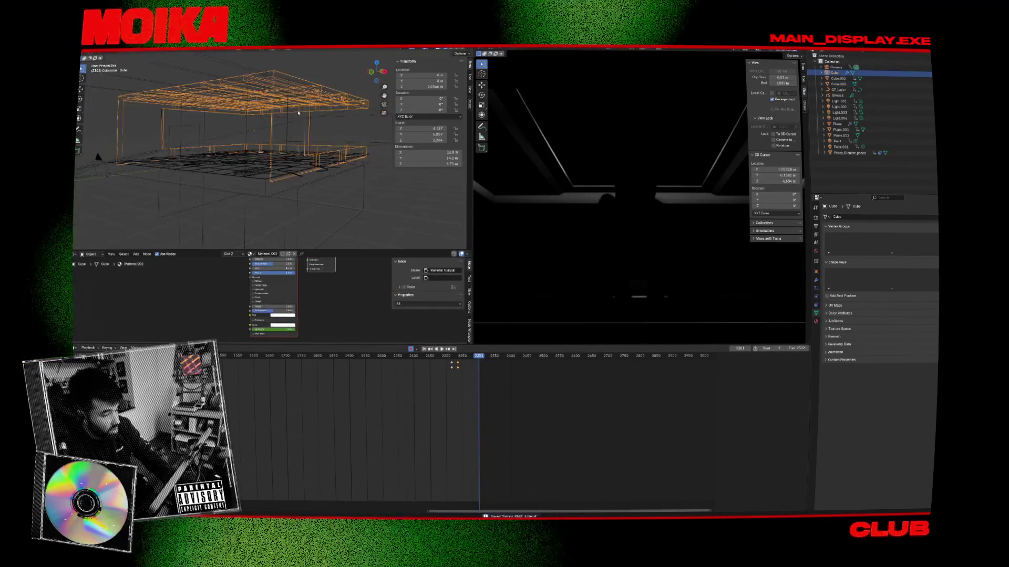
{"action": "key", "text": "KP_3"}
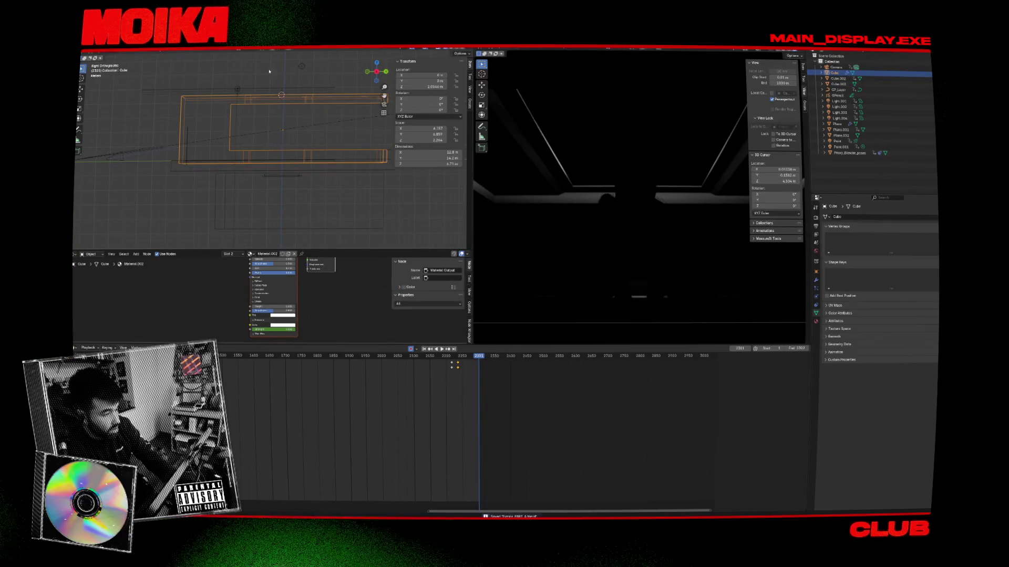
{"action": "middle_click_drag", "start_coordinate": [232, 82], "coordinate": [107, 156]}
{"action": "left_click", "coordinate": [106, 156]}
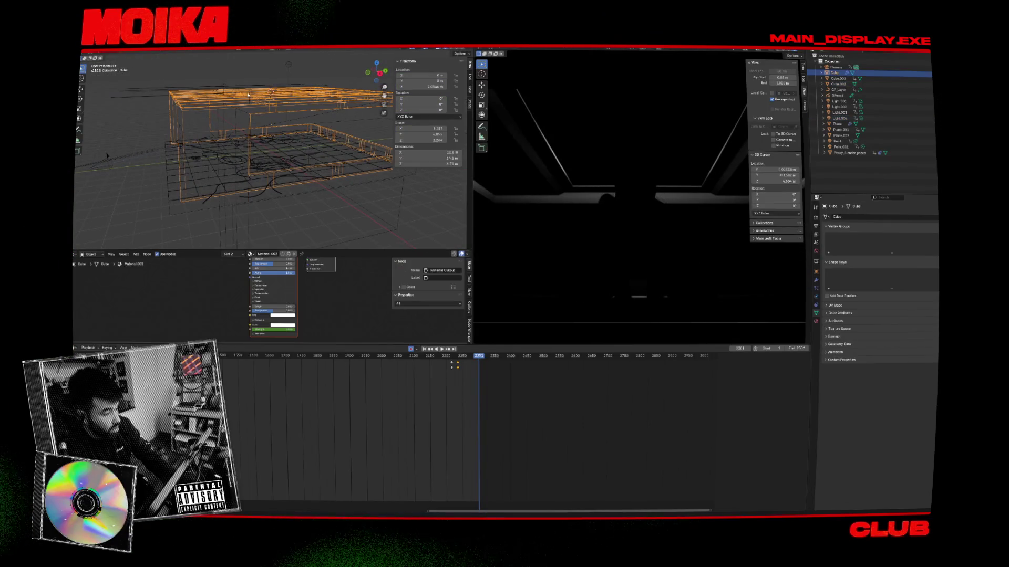
{"action": "middle_click_drag", "start_coordinate": [107, 156], "coordinate": [305, 99]}
{"action": "left_click", "coordinate": [324, 92]}
{"action": "key", "text": "KP_1"}
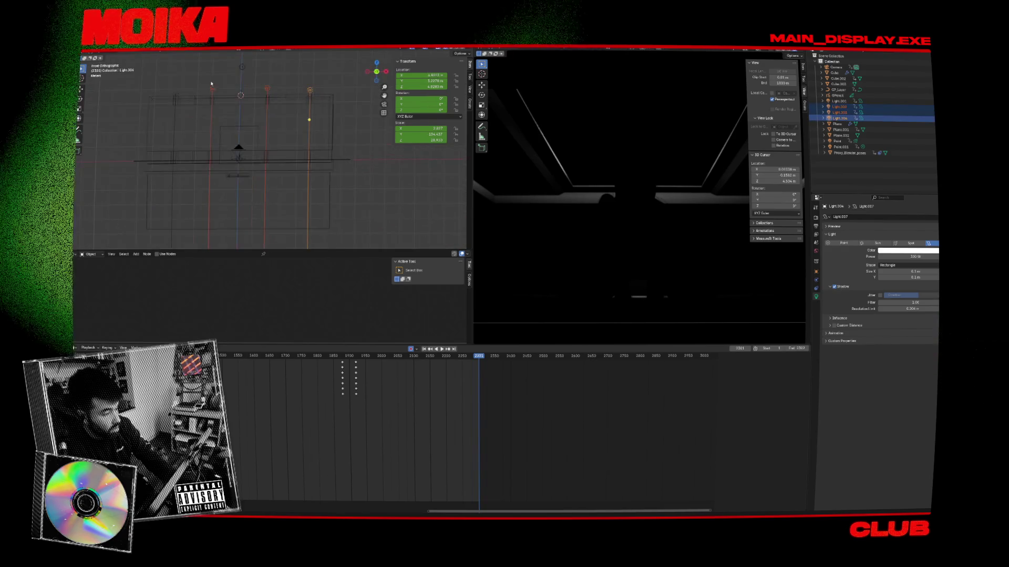
{"action": "key", "text": "x"}
{"action": "left_click", "coordinate": [195, 99]}
{"action": "key", "text": "ctrl+z"}
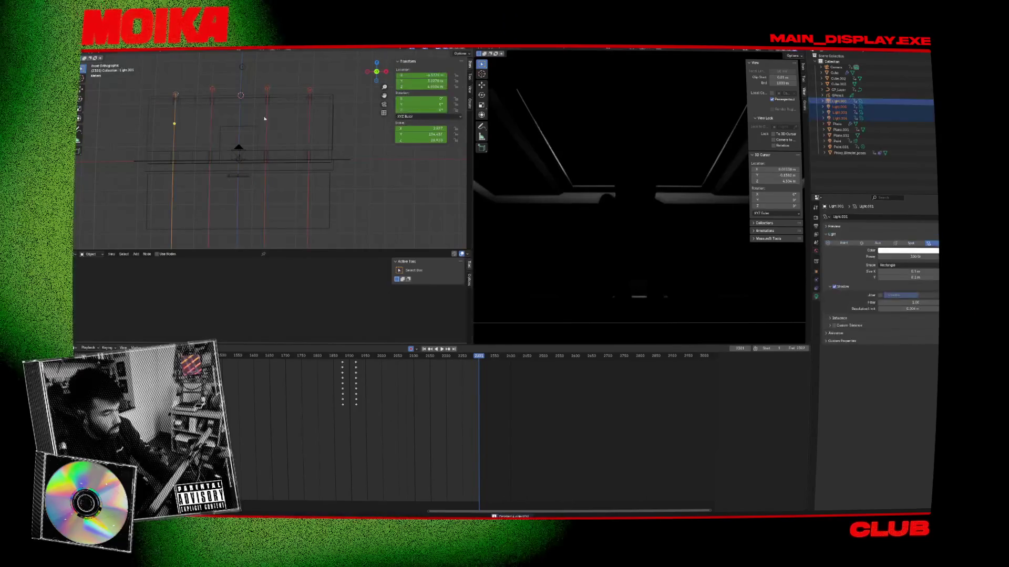
{"action": "middle_click_drag", "start_coordinate": [194, 99], "coordinate": [226, 135]}
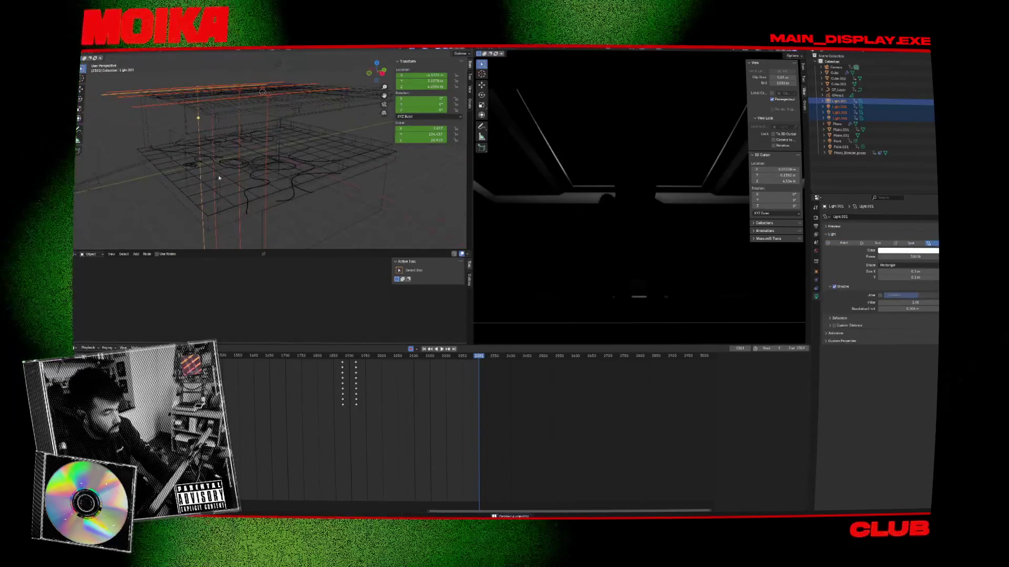
{"action": "key", "text": "x"}
{"action": "left_click", "coordinate": [304, 101]}
{"action": "middle_click_drag", "start_coordinate": [304, 101], "coordinate": [305, 94]}
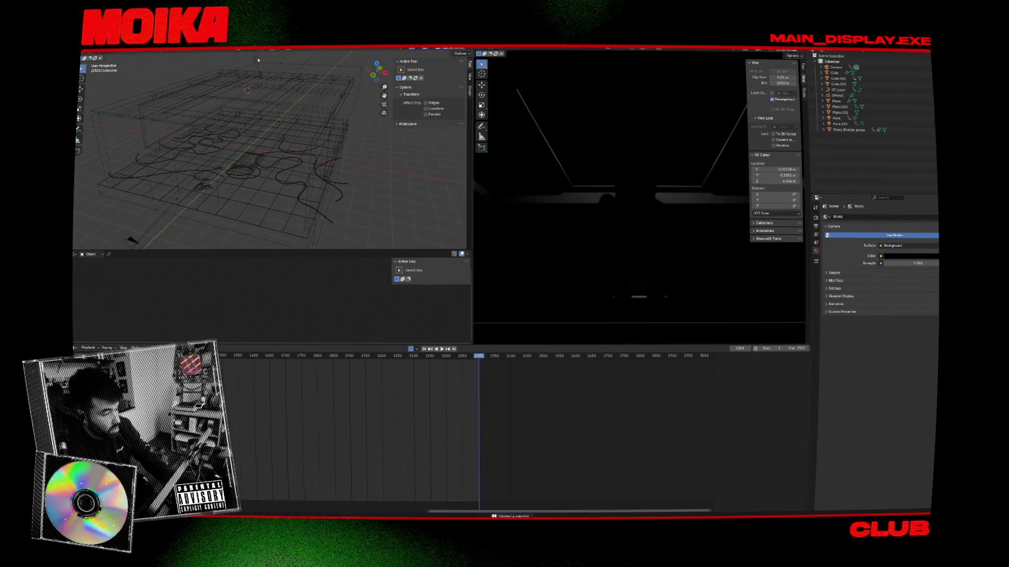
{"action": "key", "text": "ctrl+z"}
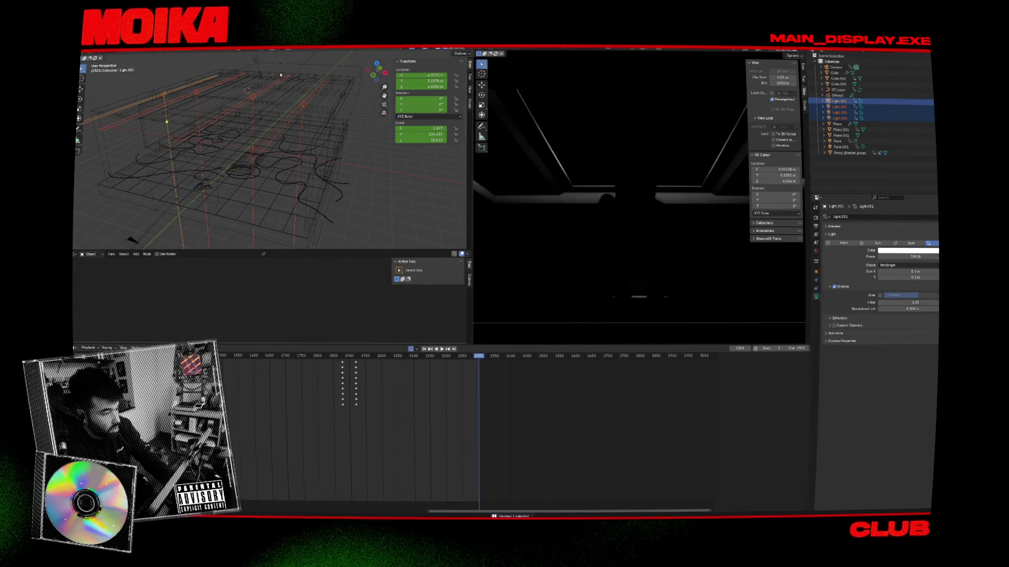
{"action": "left_click", "coordinate": [256, 59]}
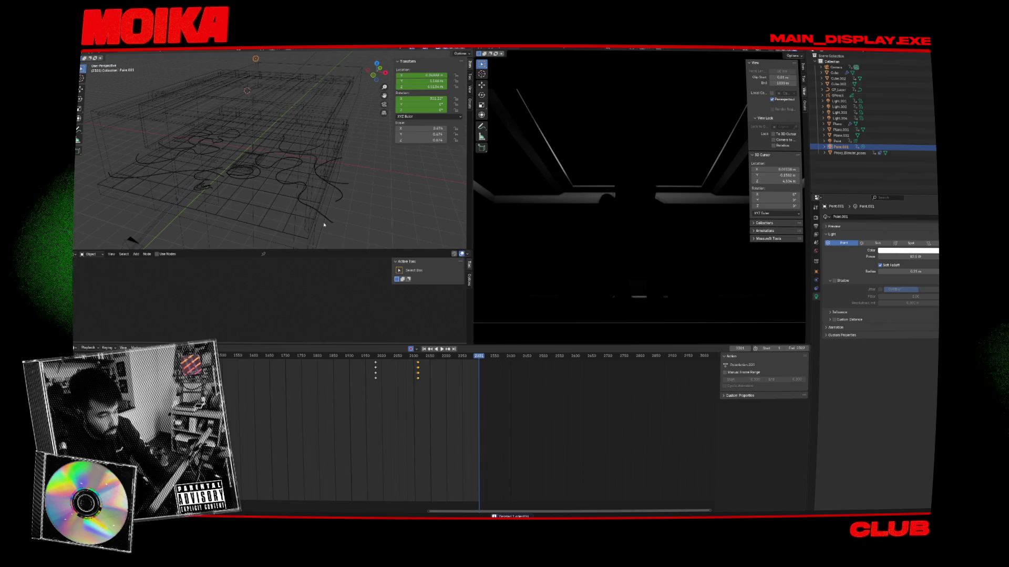
{"action": "left_click", "coordinate": [133, 240]}
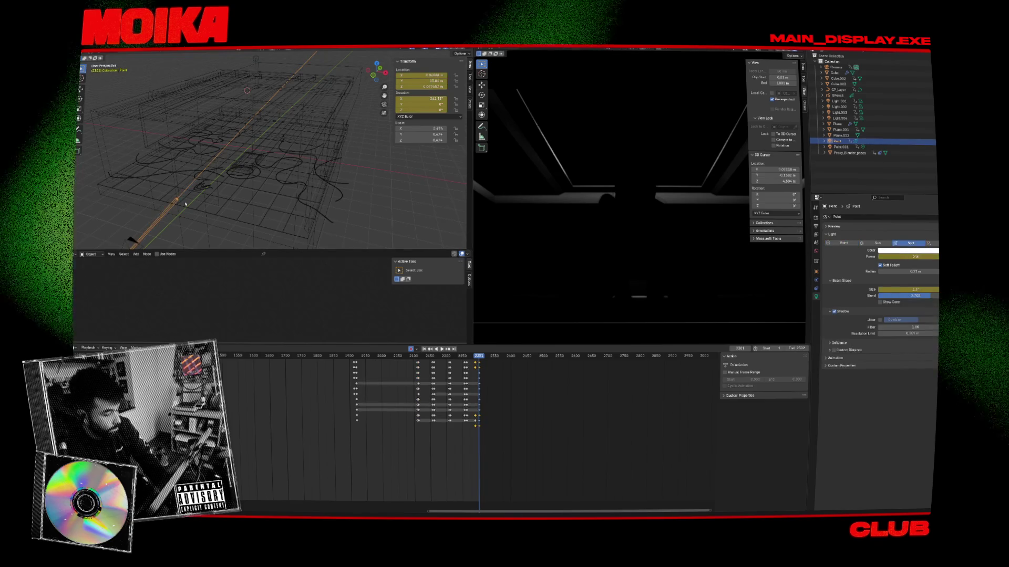
{"action": "middle_click_drag", "start_coordinate": [152, 210], "coordinate": [144, 194]}
Select Point.001 and keyframe its power at frame 2301, checking the neighbouring keyframes
{"action": "key", "text": "Down"}
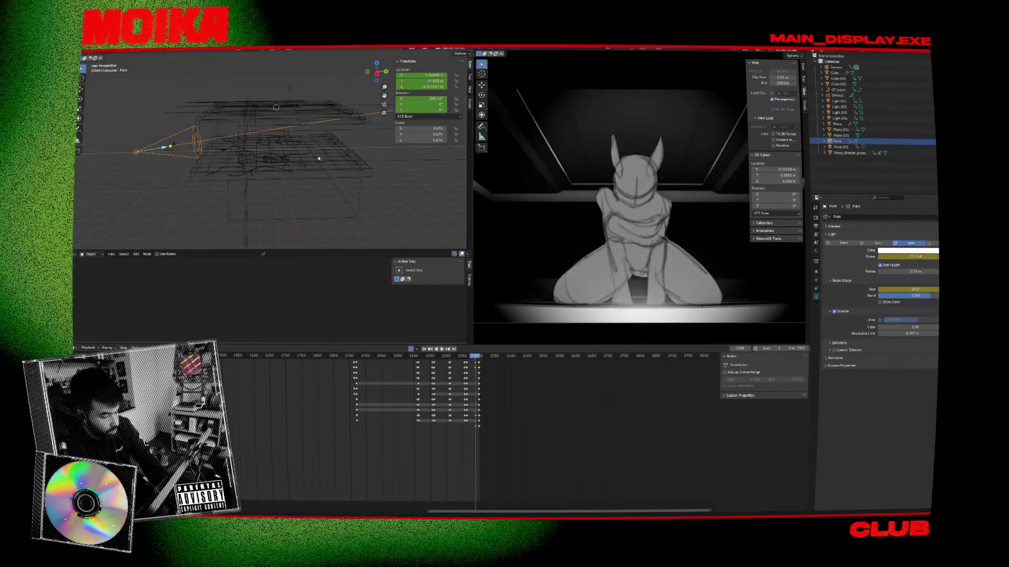
{"action": "left_click", "coordinate": [173, 144]}
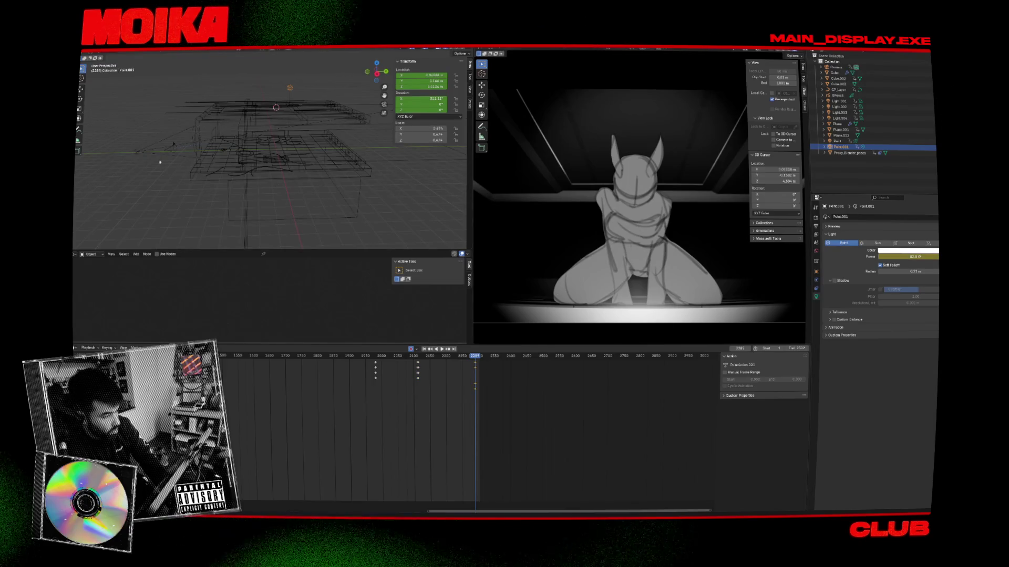
{"action": "left_click", "coordinate": [143, 152]}
{"action": "key", "text": "Up"}
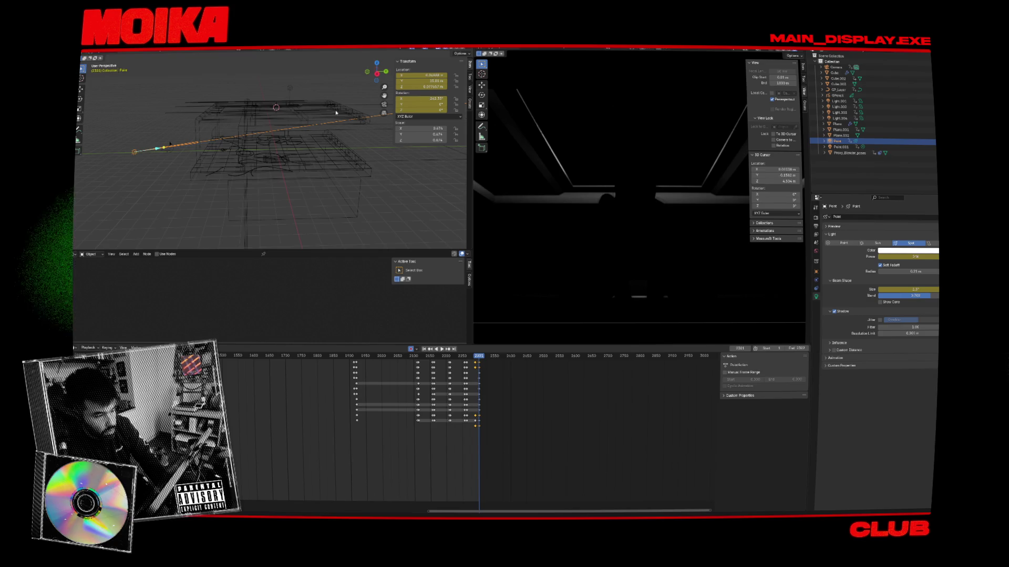
{"action": "left_click", "coordinate": [289, 89]}
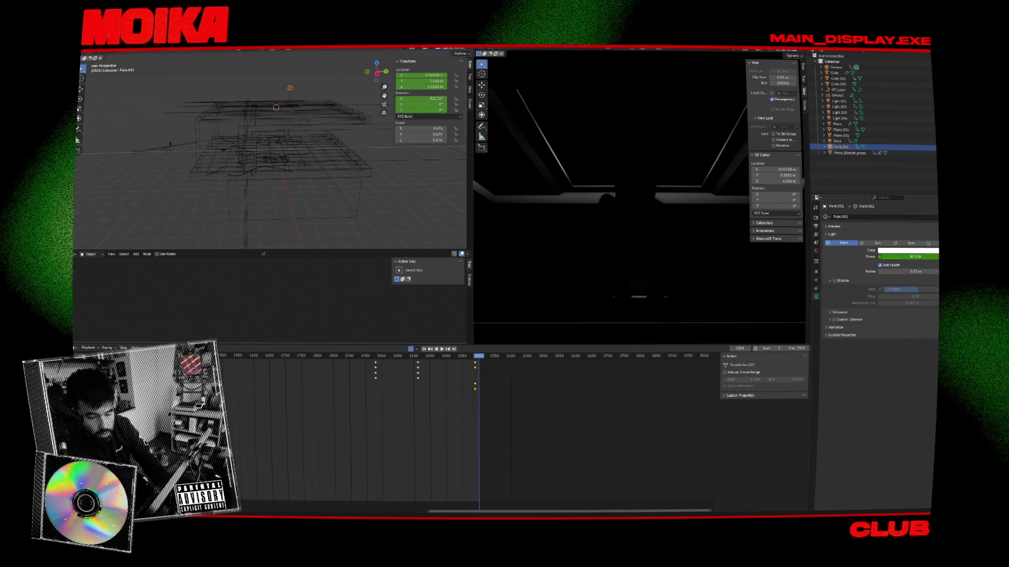
{"action": "key", "text": "i"}
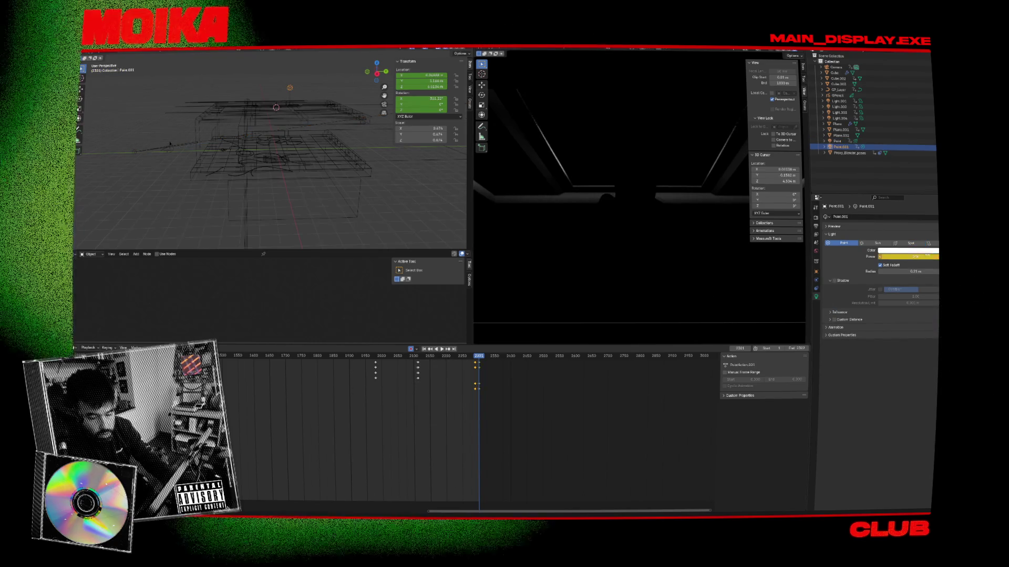
{"action": "key", "text": "Down"}
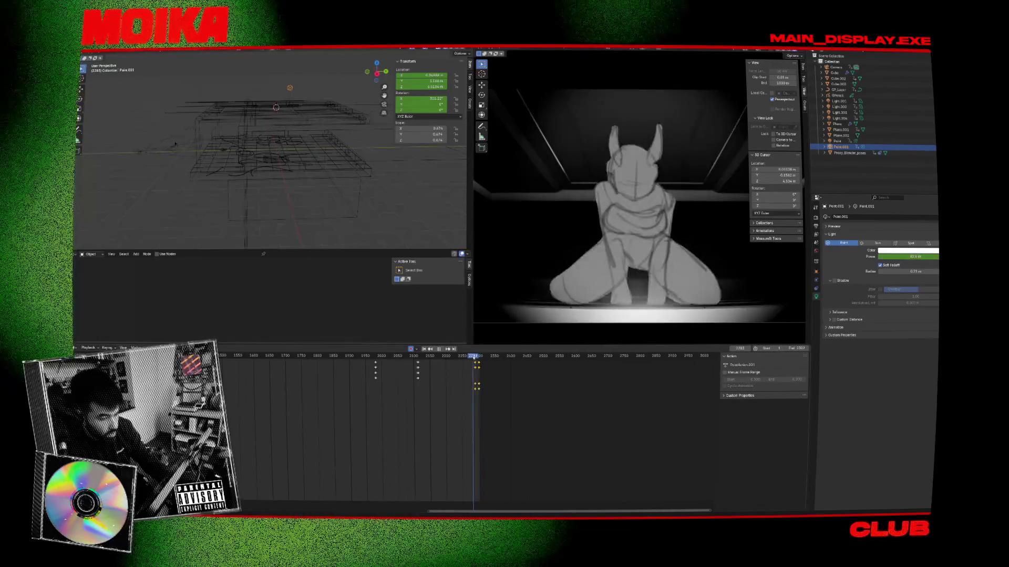
{"action": "key", "text": "Up"}
{"action": "key", "text": "Up"}
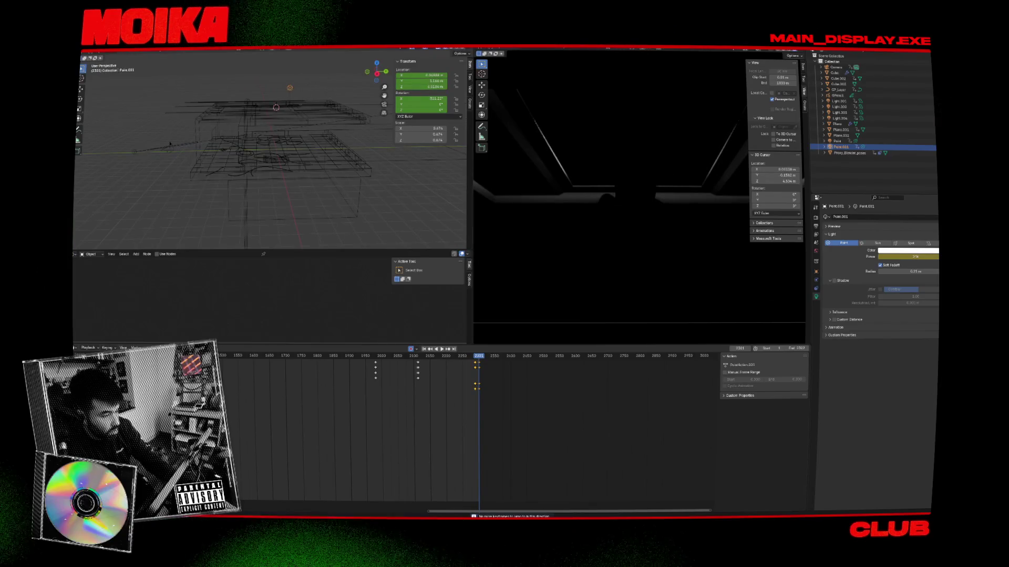
Duplicate Light.002 in the right side view, placing the copy beside the original
{"action": "left_click", "coordinate": [289, 92]}
{"action": "key", "text": "KP_3"}
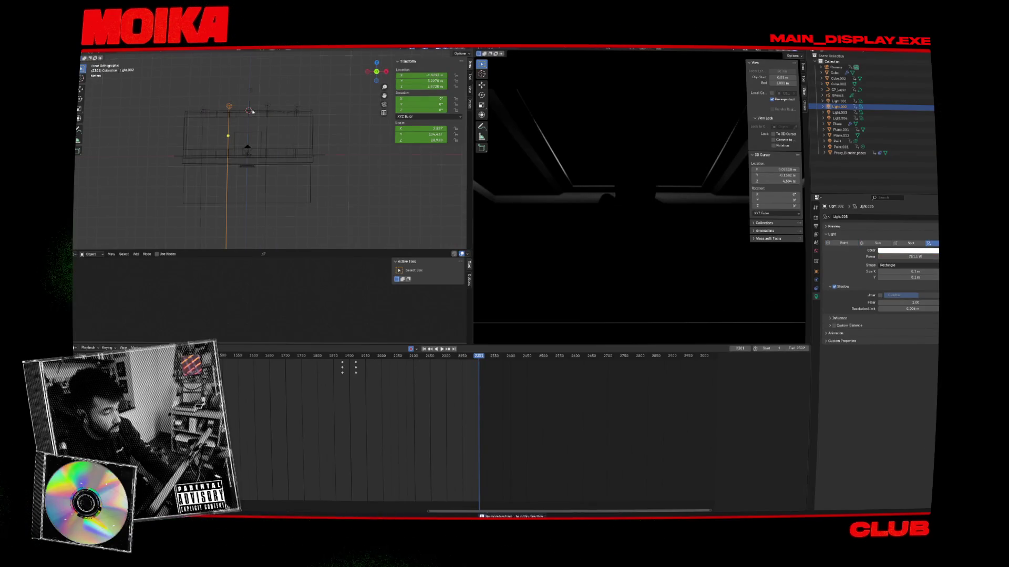
{"action": "key", "text": "shift+d"}
{"action": "left_click", "coordinate": [259, 107]}
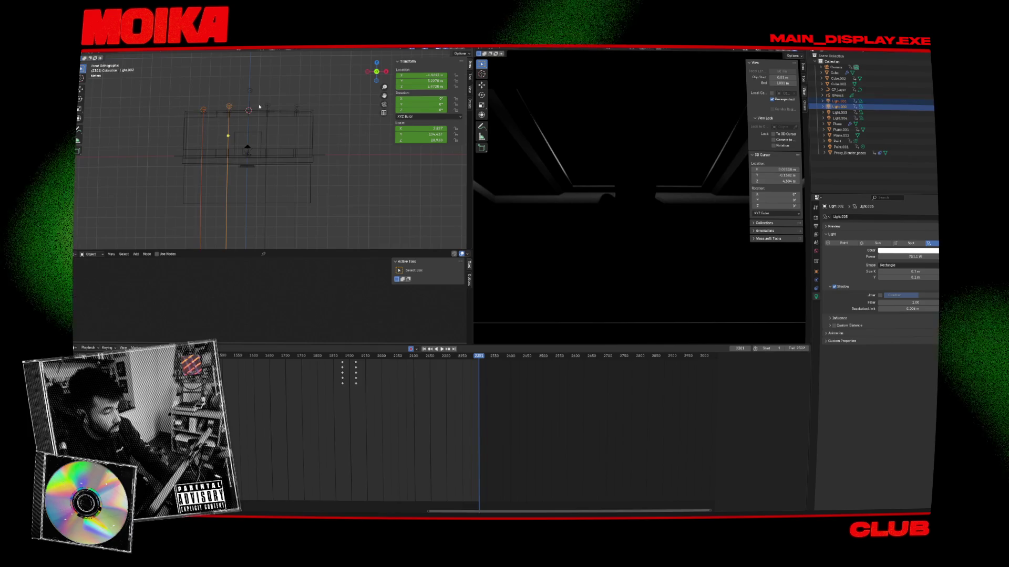
{"action": "left_click", "coordinate": [297, 109], "text": "shift"}
Play the animation and scrub to frame 2268
{"action": "key", "text": "space"}
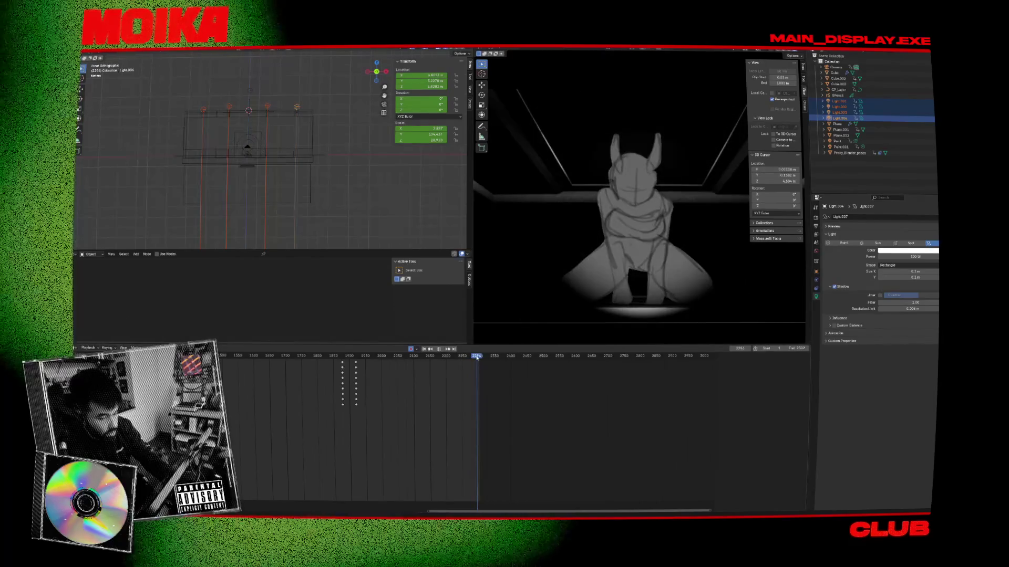
{"action": "key", "text": "space"}
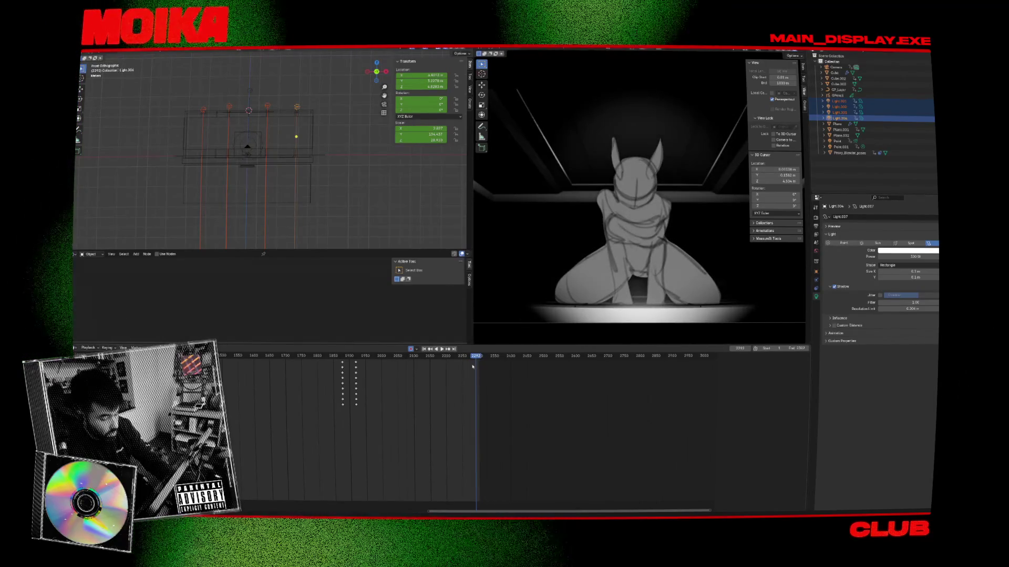
{"action": "left_click_drag", "start_coordinate": [475, 358], "coordinate": [468, 359]}
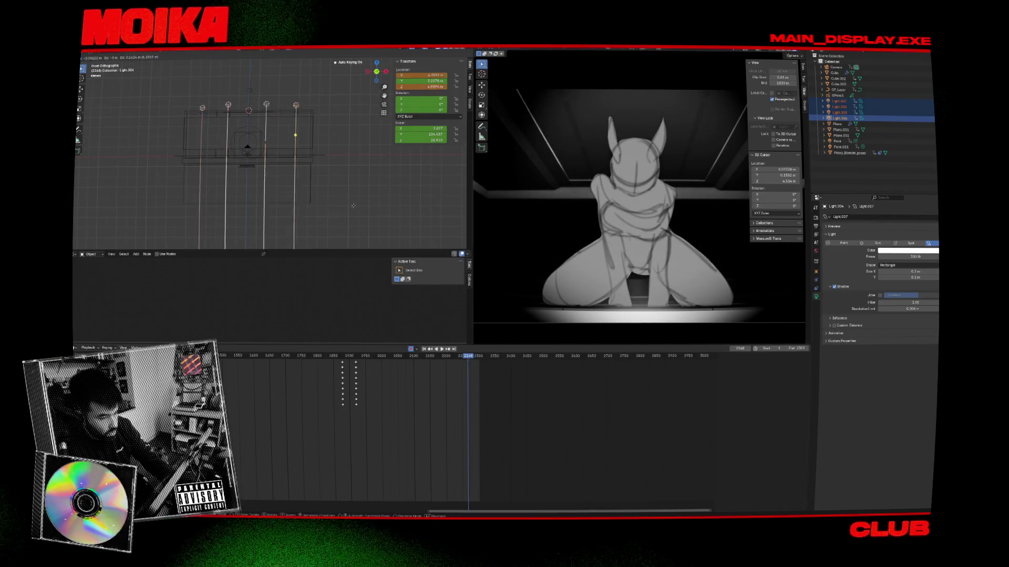
{"action": "key", "text": "Escape"}
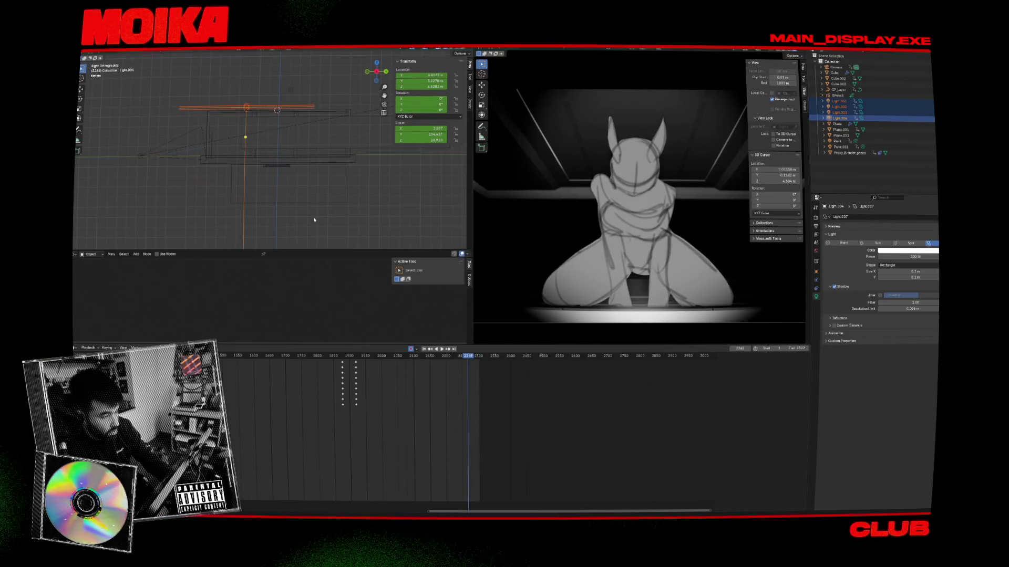
Test rotating the lights about -174° and moving them, undoing both, then return to frame 2249
{"action": "key", "text": "r"}
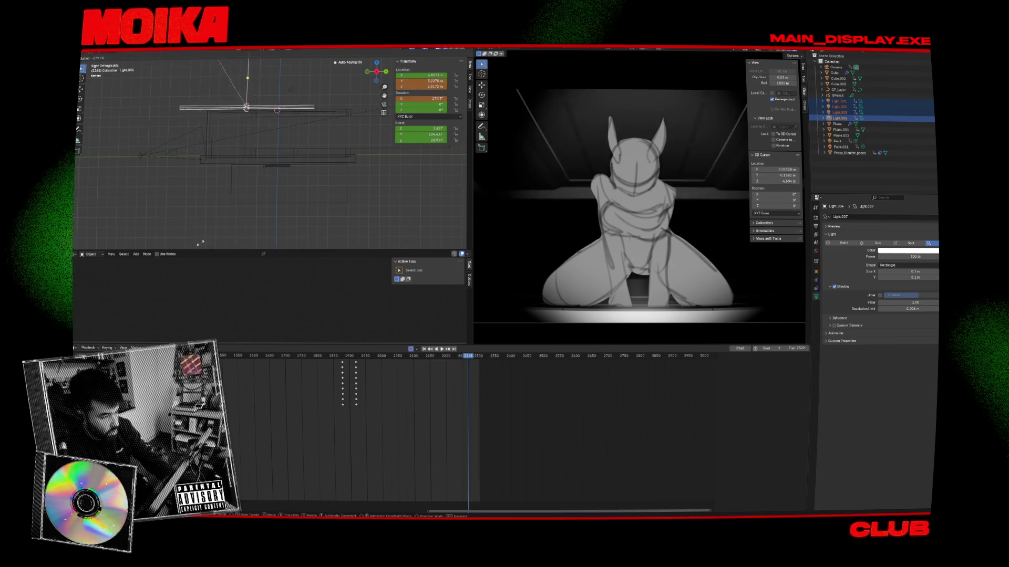
{"action": "left_click", "coordinate": [208, 240]}
{"action": "key", "text": "ctrl+z"}
{"action": "scroll", "coordinate": [268, 218], "scroll_direction": "down", "scroll_amount": 5}
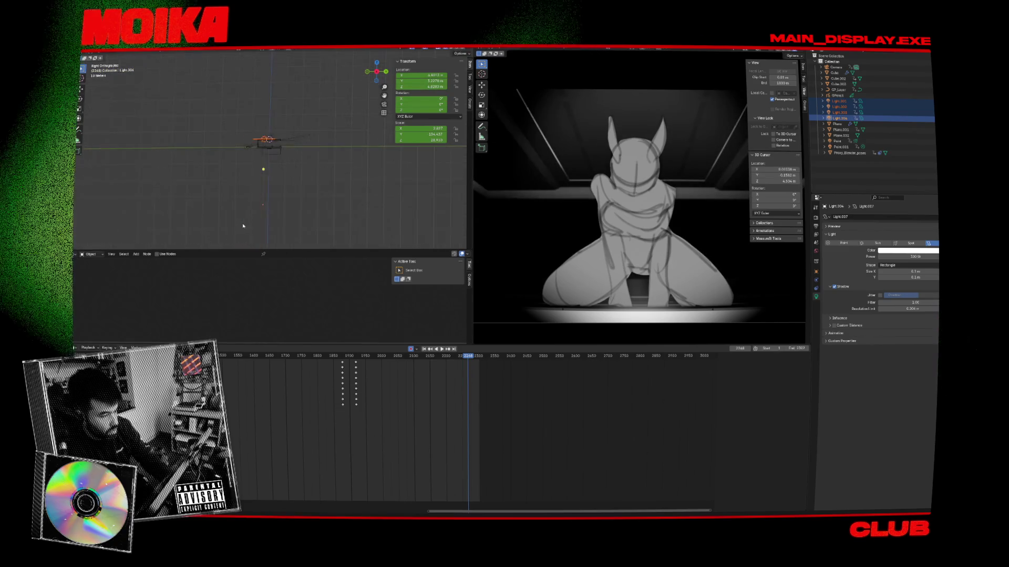
{"action": "key", "text": "g"}
{"action": "key", "text": "Escape"}
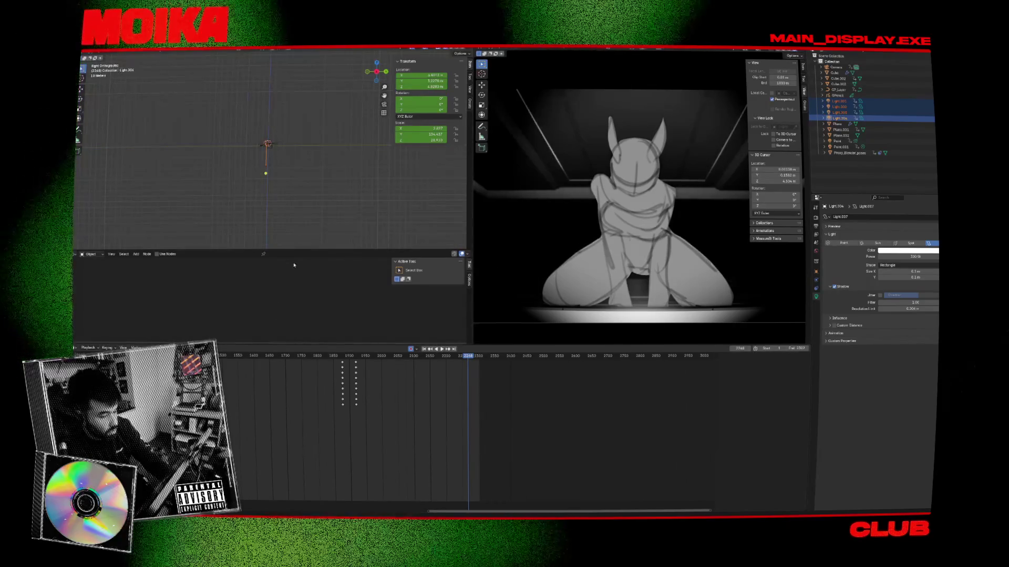
{"action": "left_click_drag", "start_coordinate": [426, 357], "coordinate": [463, 362]}
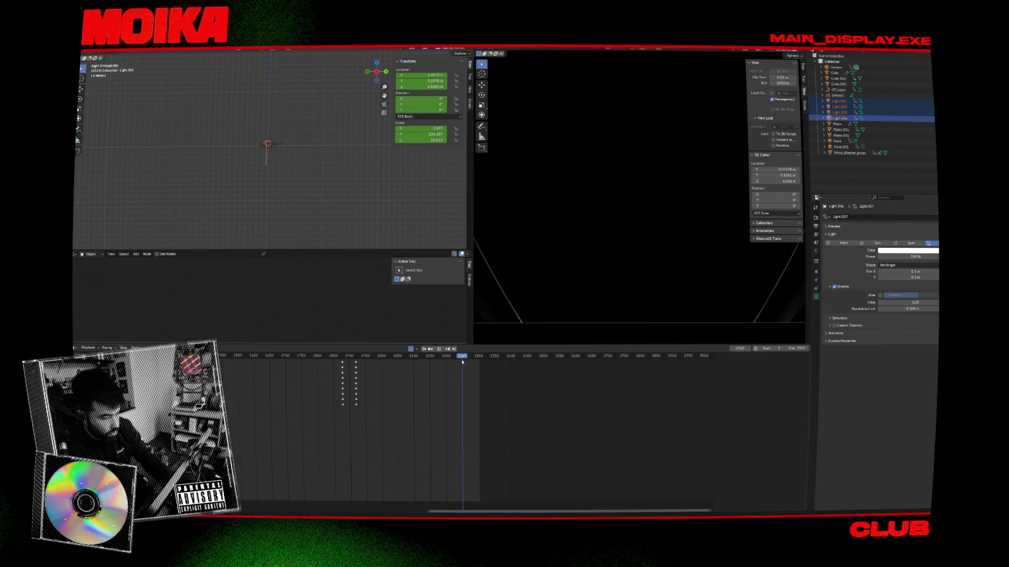
Key the selected lights, raise them about 29 m vertically, key the new height, and save
{"action": "left_click", "coordinate": [353, 226]}
{"action": "left_click", "coordinate": [453, 364]}
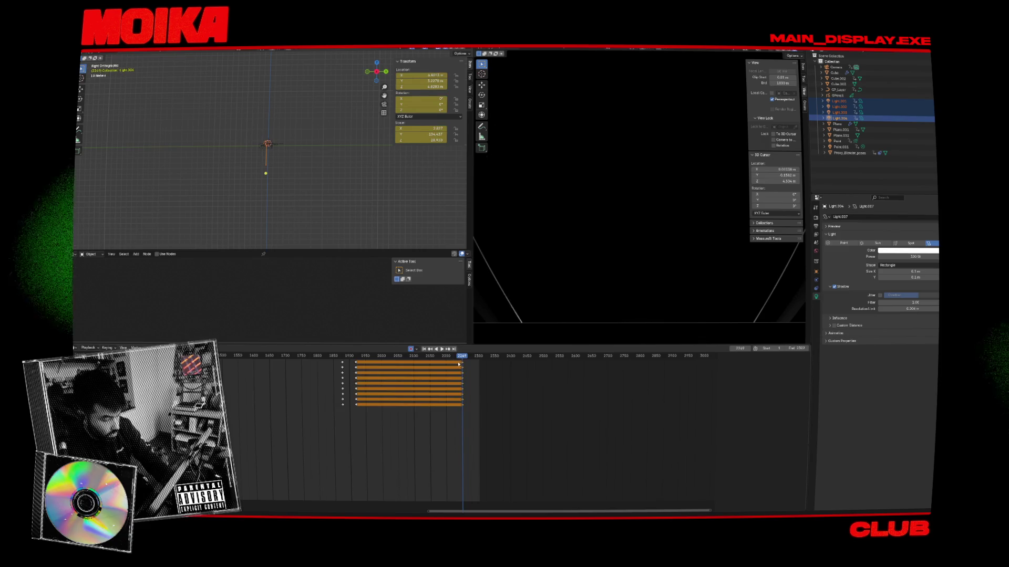
{"action": "key", "text": "g"}
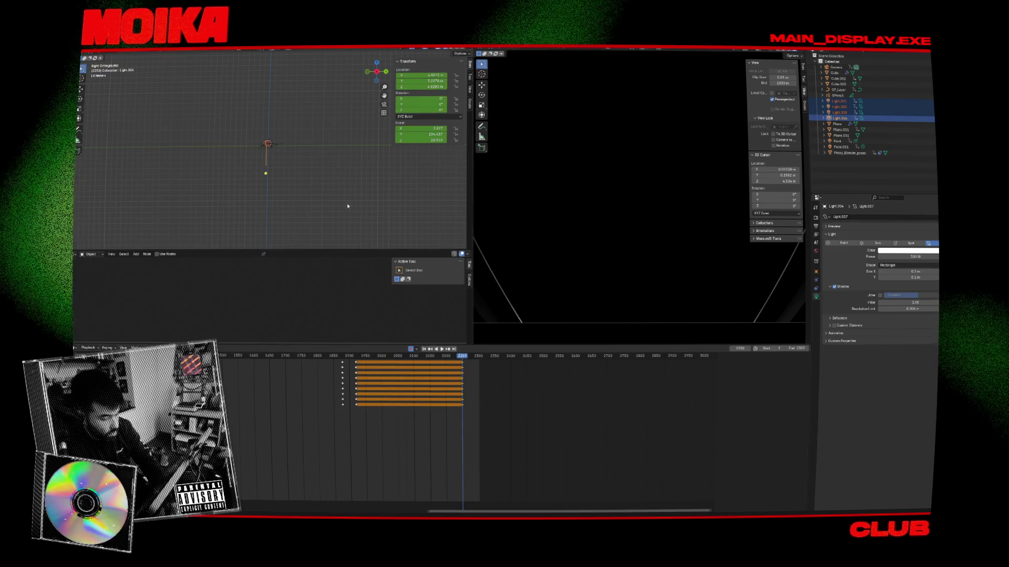
{"action": "key", "text": "z"}
{"action": "scroll", "coordinate": [304, 209], "scroll_direction": "down", "scroll_amount": 5}
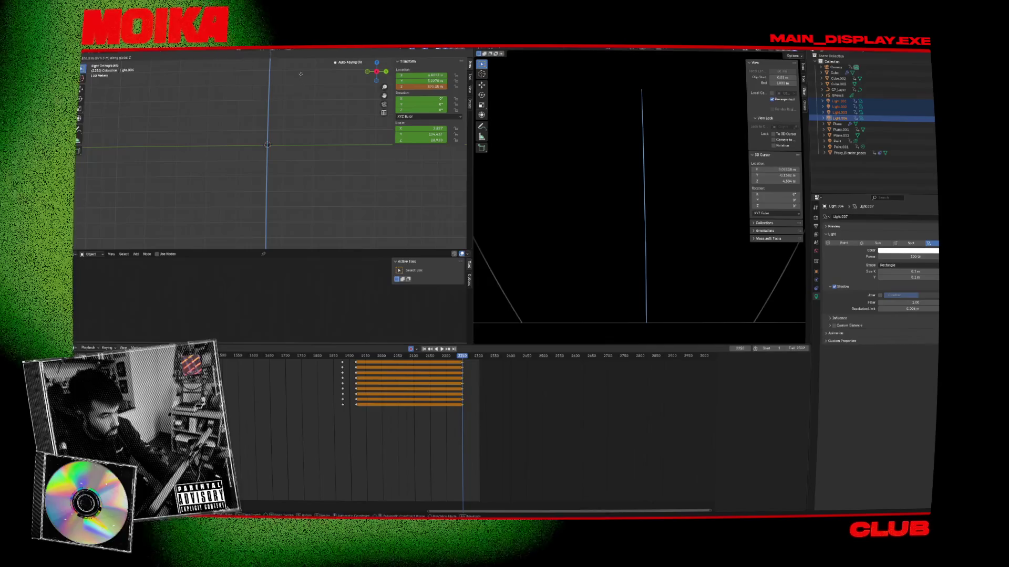
{"action": "left_click", "coordinate": [271, 127]}
{"action": "left_click", "coordinate": [388, 138]}
{"action": "key", "text": "ctrl+s"}
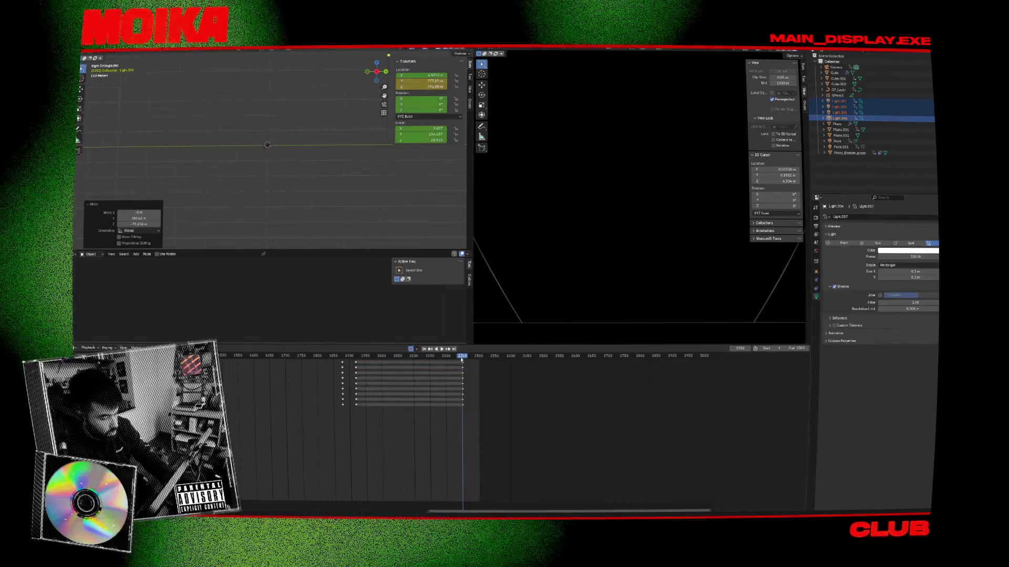
Play the shot from frame 2229 and stop on frame 2297 to review the keys
{"action": "left_click", "coordinate": [456, 356]}
{"action": "key", "text": "space"}
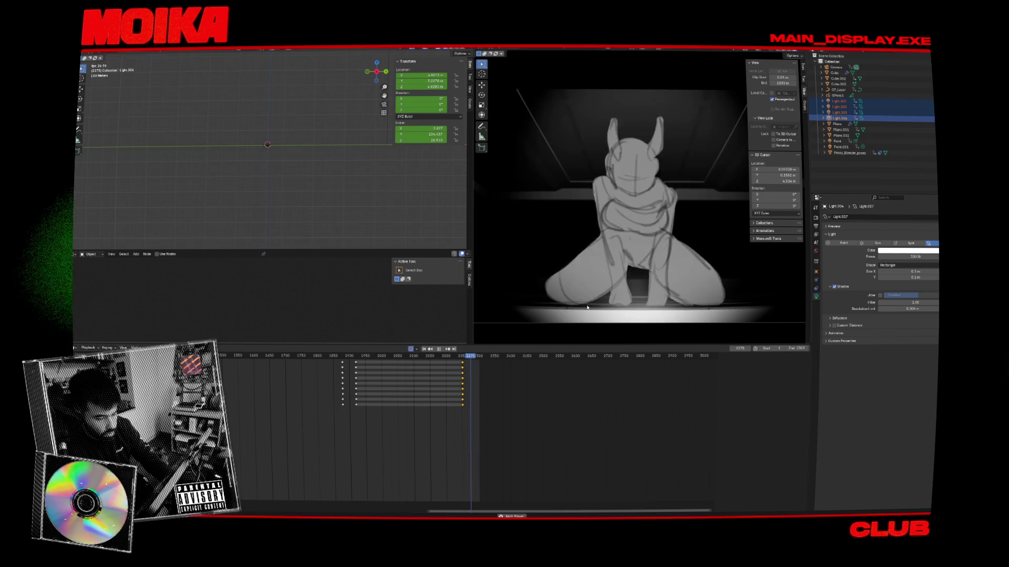
{"action": "key", "text": "space"}
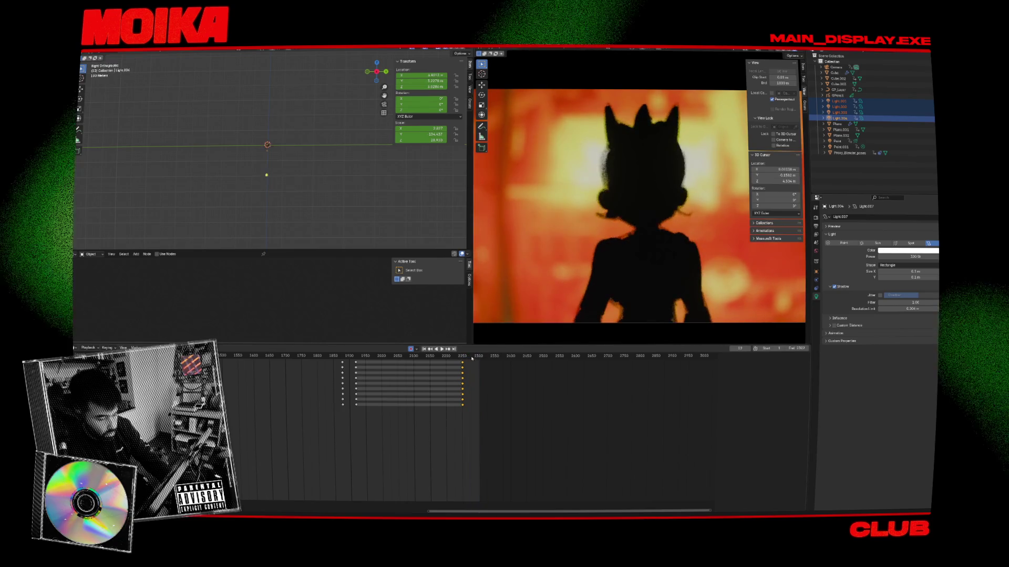
{"action": "left_click", "coordinate": [478, 357]}
{"action": "scroll", "coordinate": [499, 368], "scroll_direction": "up", "scroll_amount": 3}
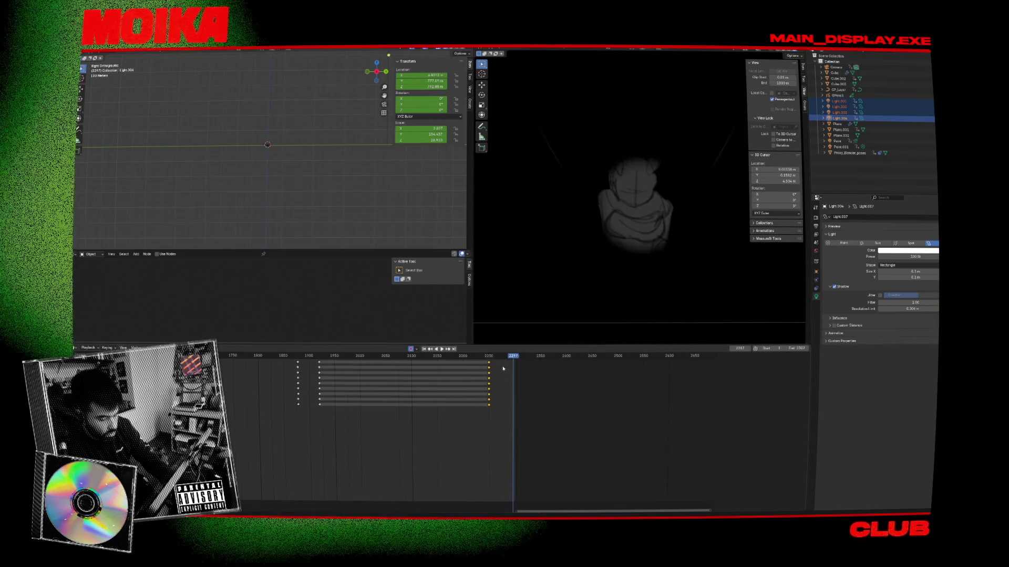
{"action": "scroll", "coordinate": [464, 367], "scroll_direction": "up", "scroll_amount": 2}
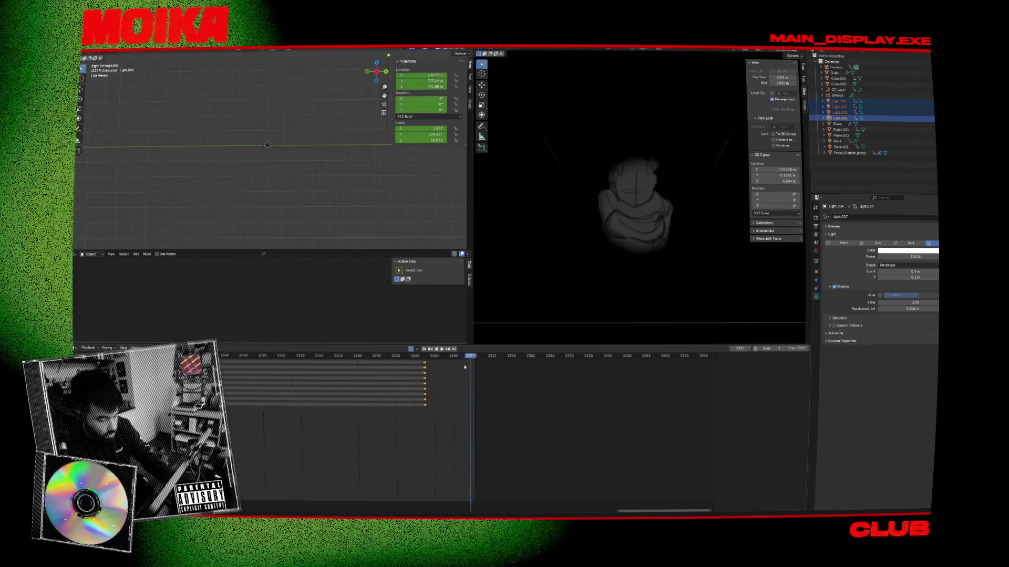
{"action": "left_click", "coordinate": [268, 146]}
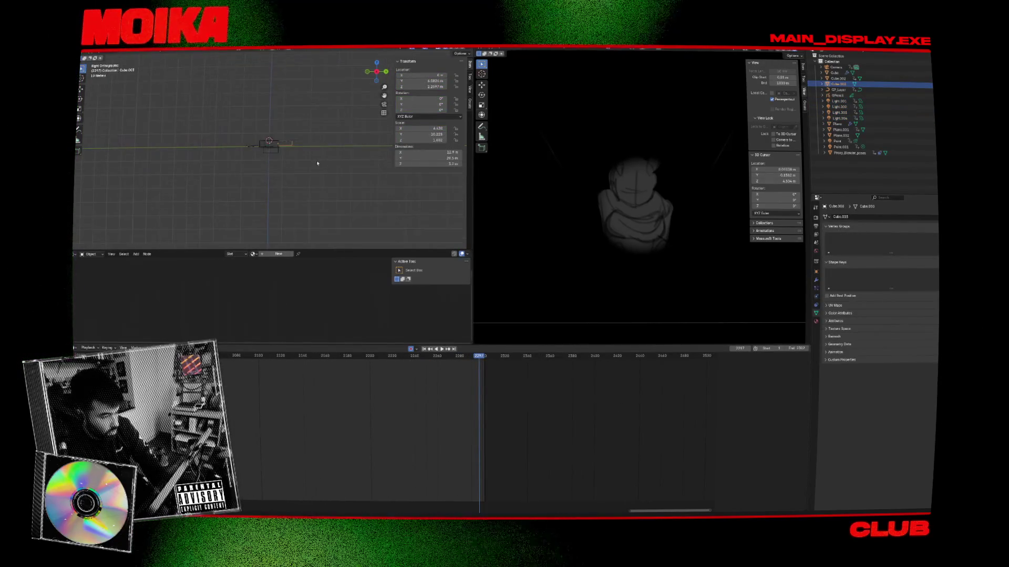
Shift the Point spot light's frame-2289 keys 13 frames earlier and preview the result
{"action": "left_click", "coordinate": [216, 152]}
{"action": "key", "text": "Down"}
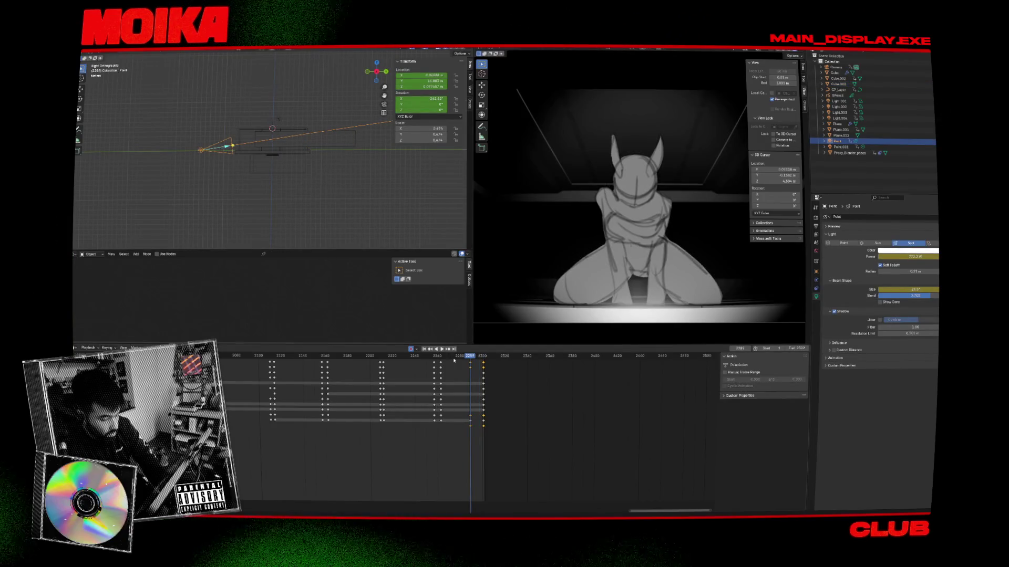
{"action": "left_click_drag", "start_coordinate": [475, 367], "coordinate": [461, 363]}
{"action": "key", "text": "space"}
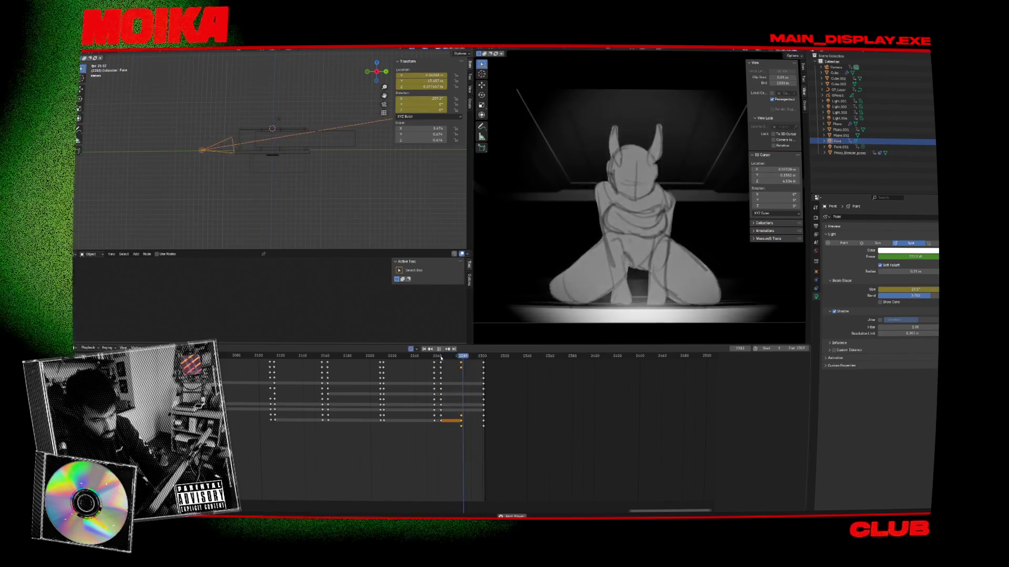
{"action": "key", "text": "space"}
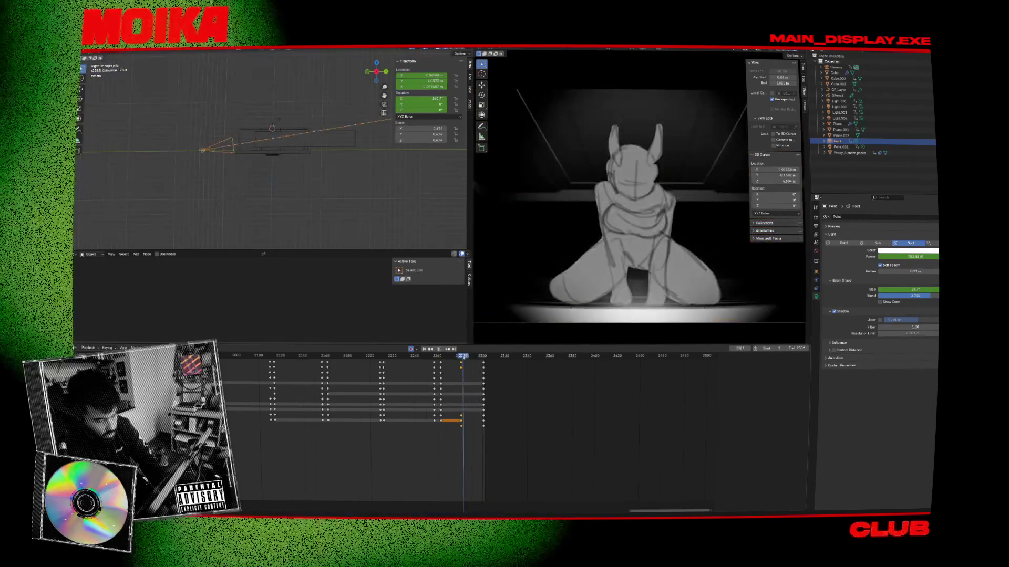
{"action": "left_click_drag", "start_coordinate": [463, 357], "coordinate": [478, 358]}
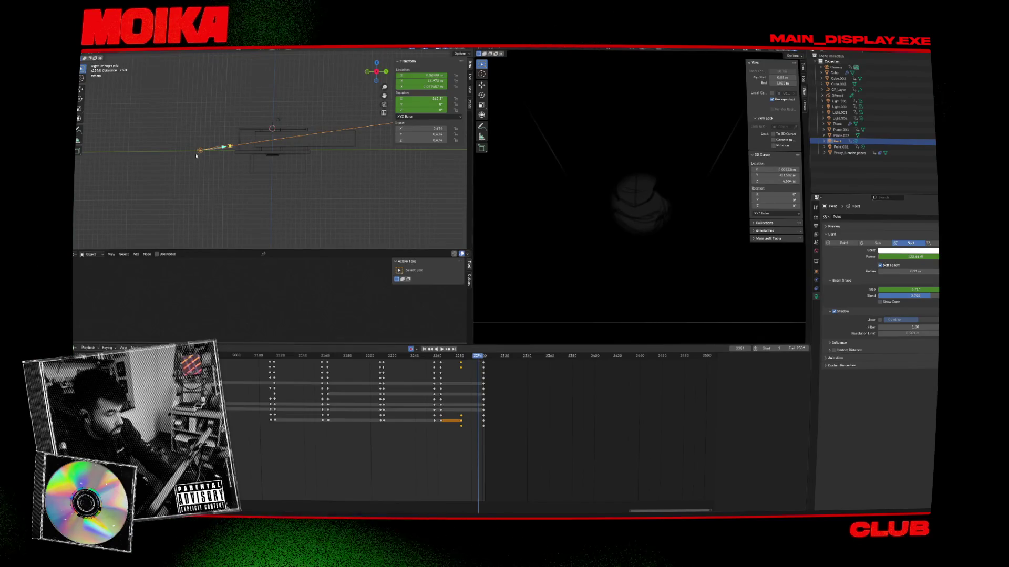
{"action": "right_click", "coordinate": [326, 158]}
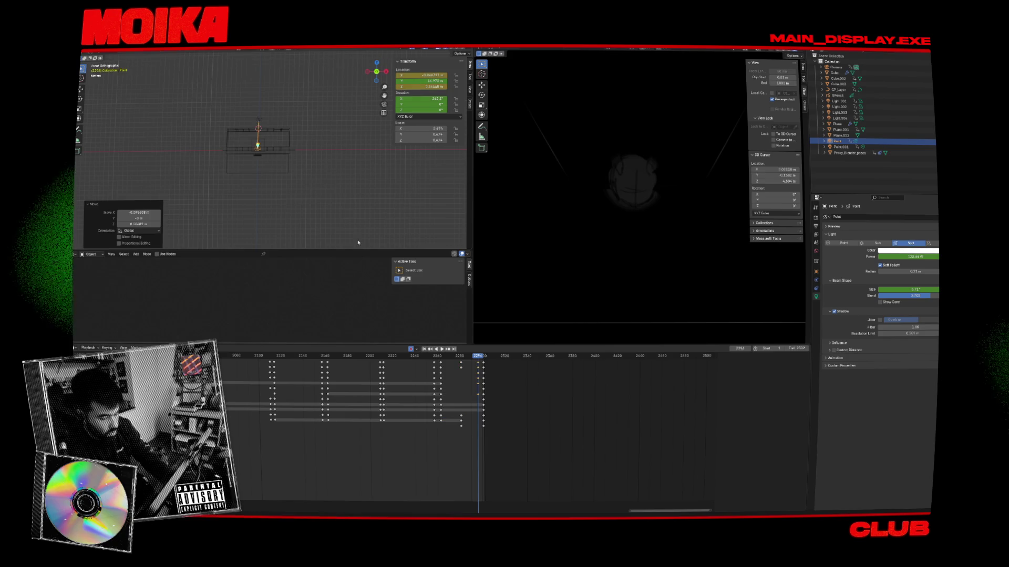
{"action": "left_click", "coordinate": [483, 358]}
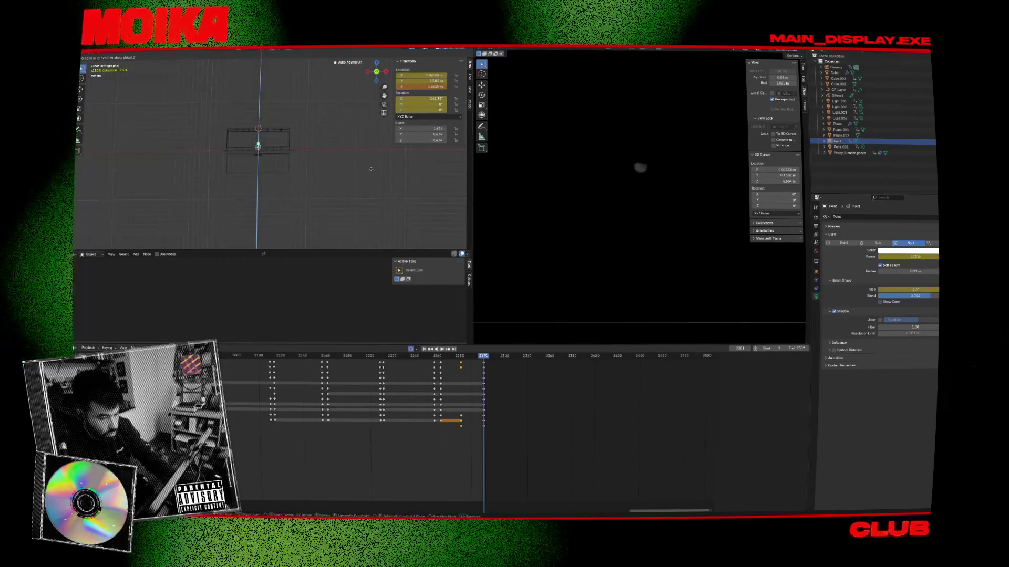
Reposition the Point spot light near frame 2296, key Spot Size 4.5°, and set Power to 222.7 W
{"action": "key", "text": "g"}
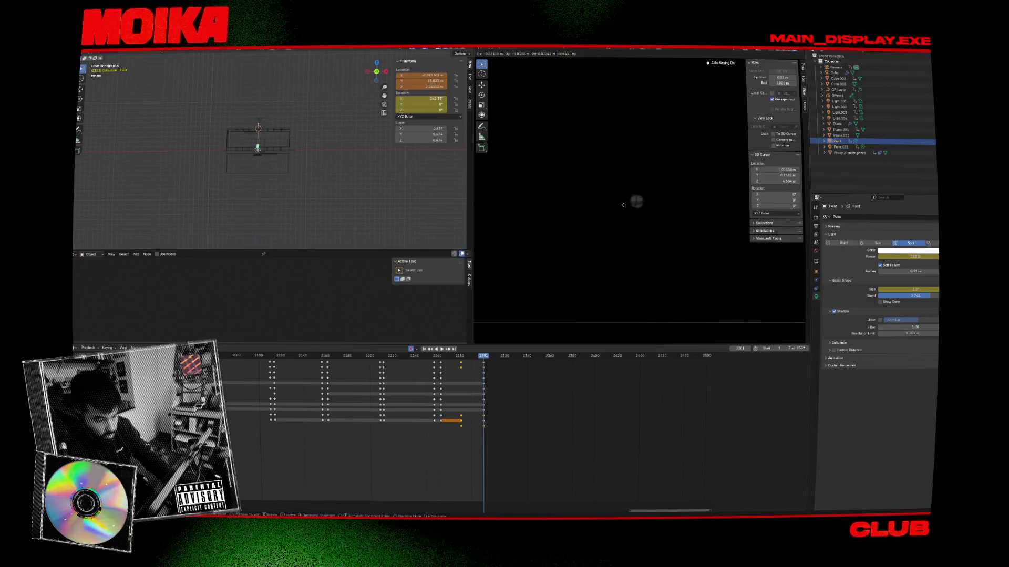
{"action": "left_click", "coordinate": [476, 358]}
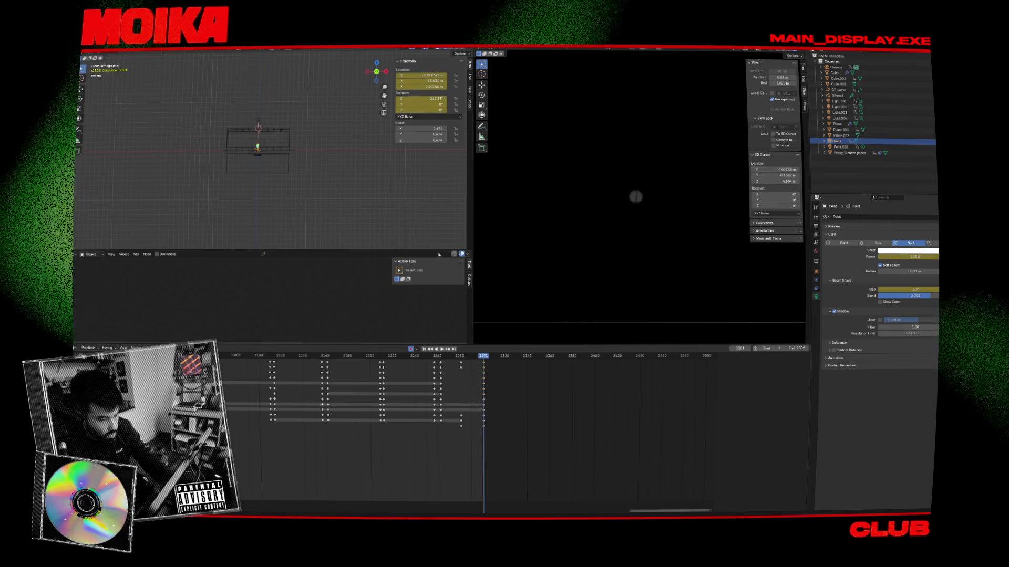
{"action": "key", "text": "g"}
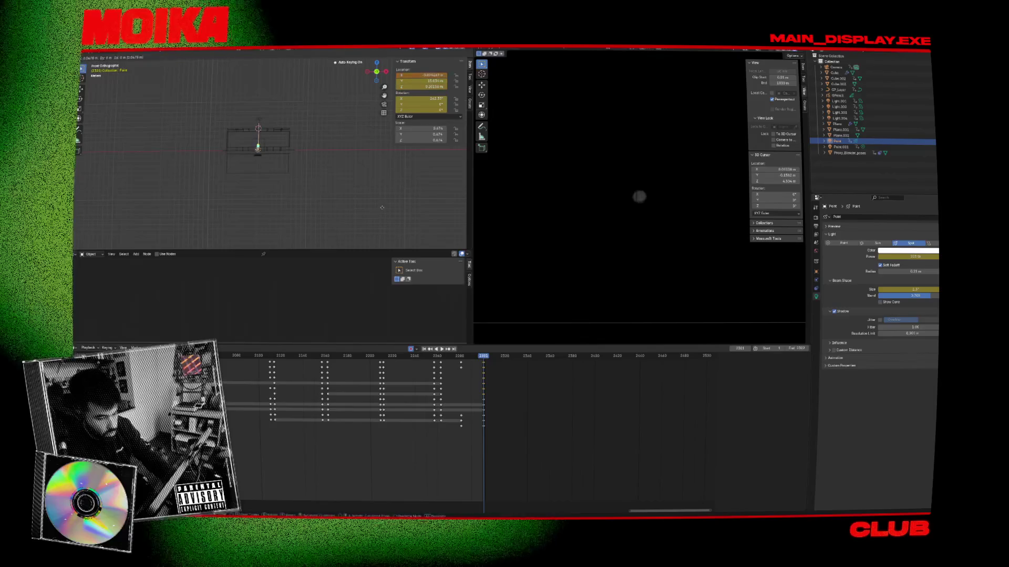
{"action": "left_click", "coordinate": [377, 205]}
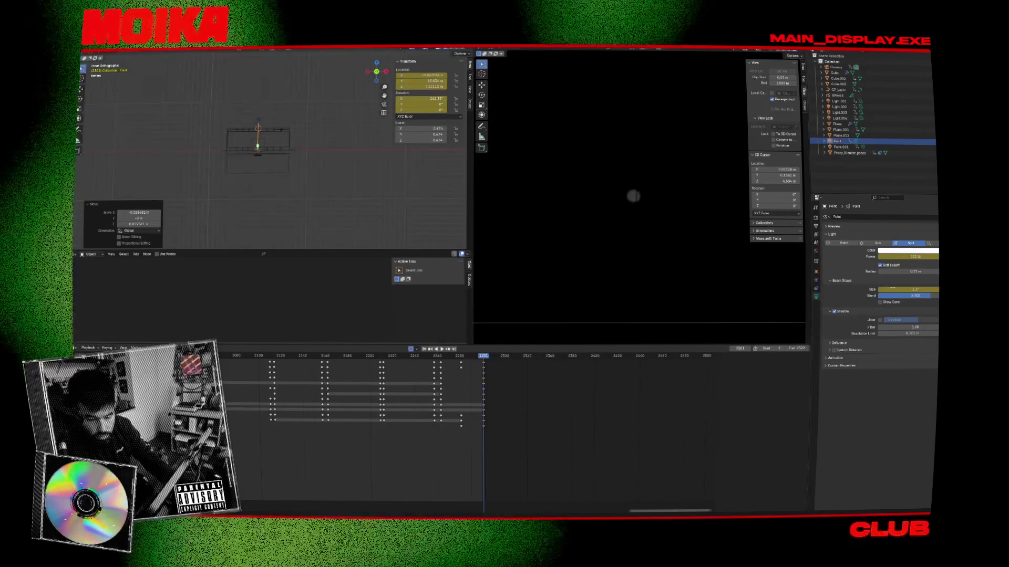
{"action": "key", "text": "ctrl+z"}
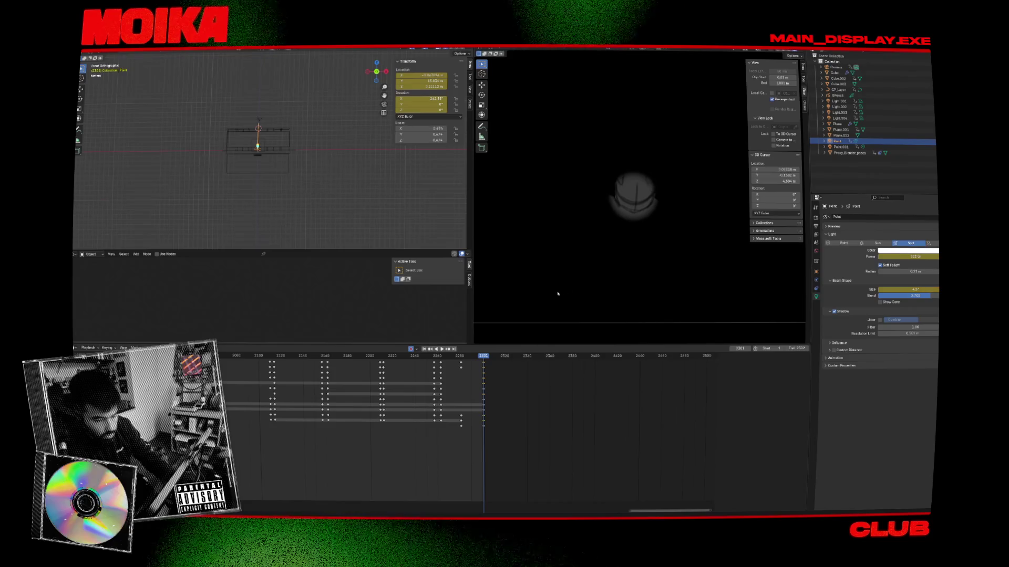
{"action": "left_click", "coordinate": [346, 202]}
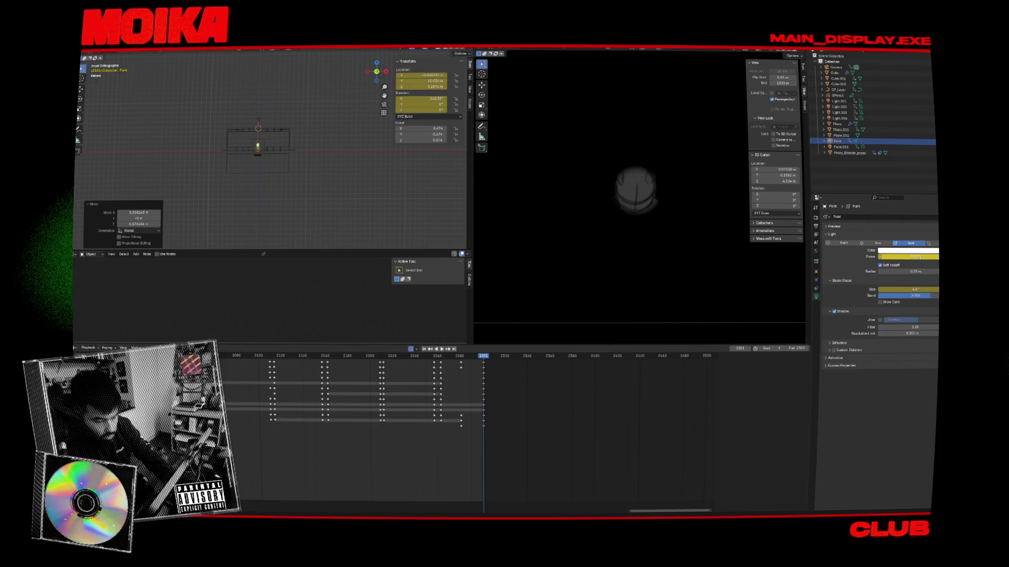
{"action": "mouse_move", "coordinate": [917, 257]}
{"action": "left_mouse_down"}
{"action": "mouse_move", "coordinate": [940, 257]}
{"action": "mouse_move", "coordinate": [904, 257]}
{"action": "left_mouse_up"}
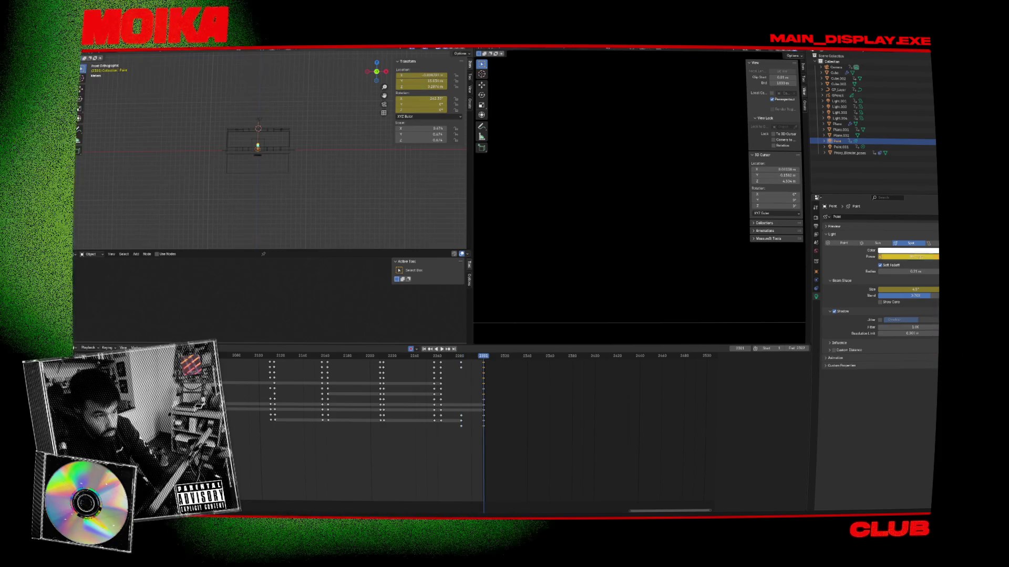
{"action": "key", "text": "space"}
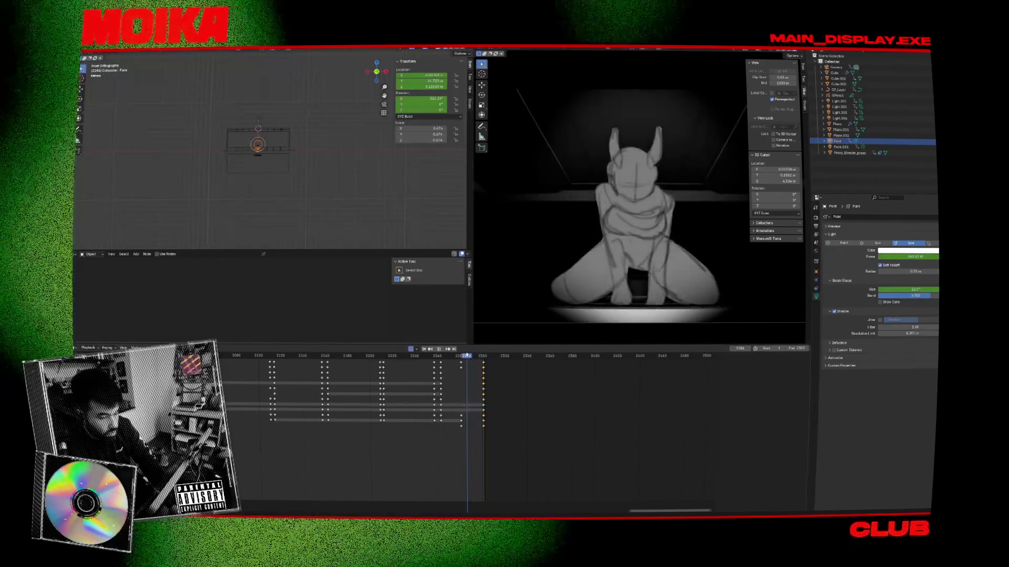
{"action": "key", "text": "Escape"}
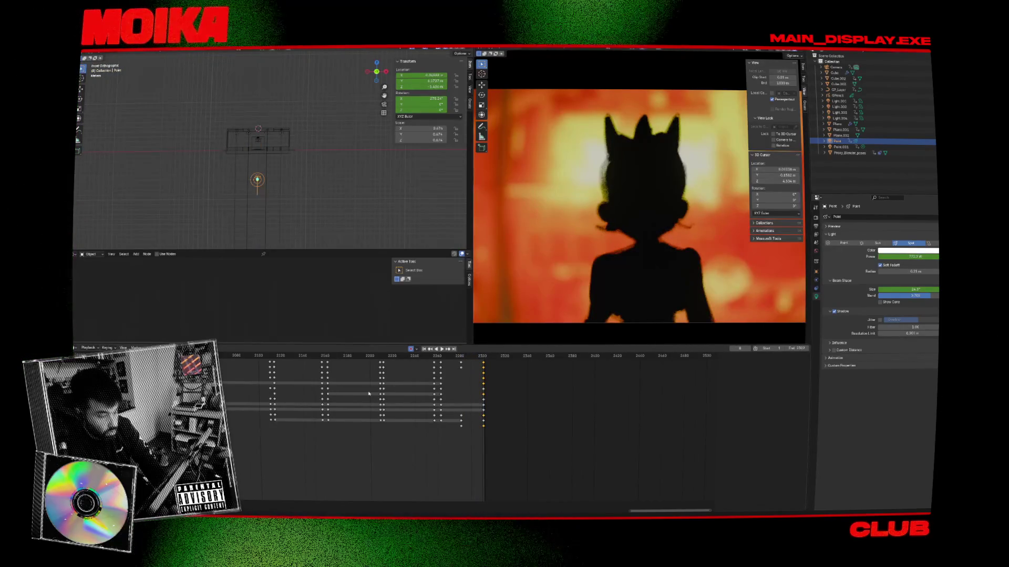
{"action": "key", "text": "space"}
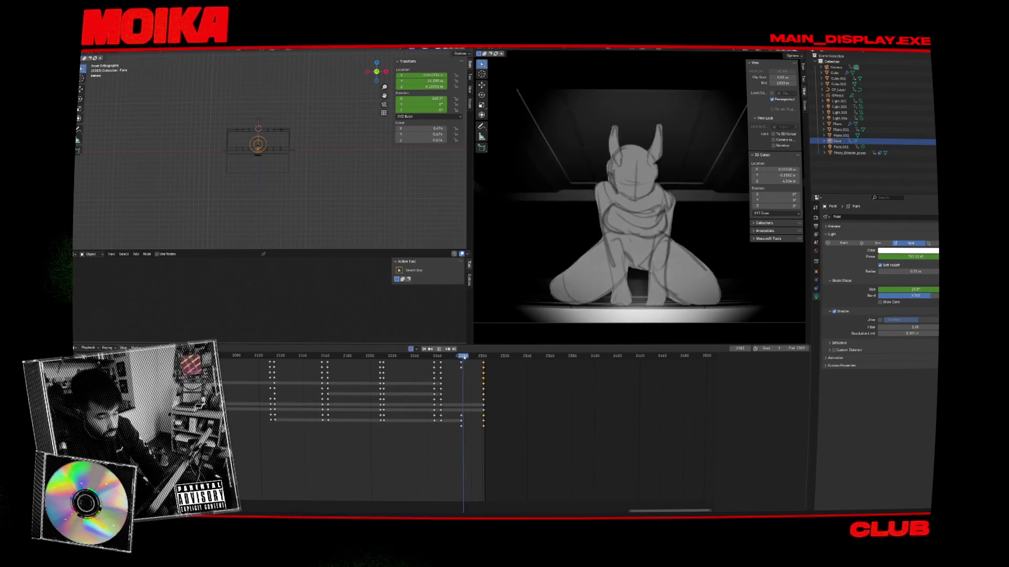
{"action": "left_click_drag", "start_coordinate": [455, 357], "coordinate": [473, 358]}
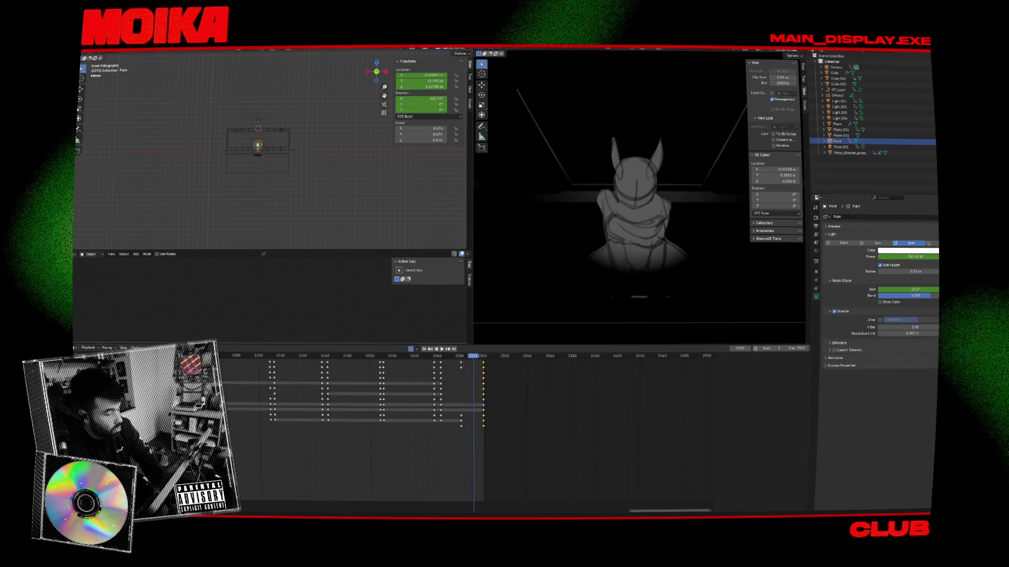
Inspect the Point.001 and Light.004 keyframes, stepping to frame 2249
{"action": "left_click", "coordinate": [279, 118]}
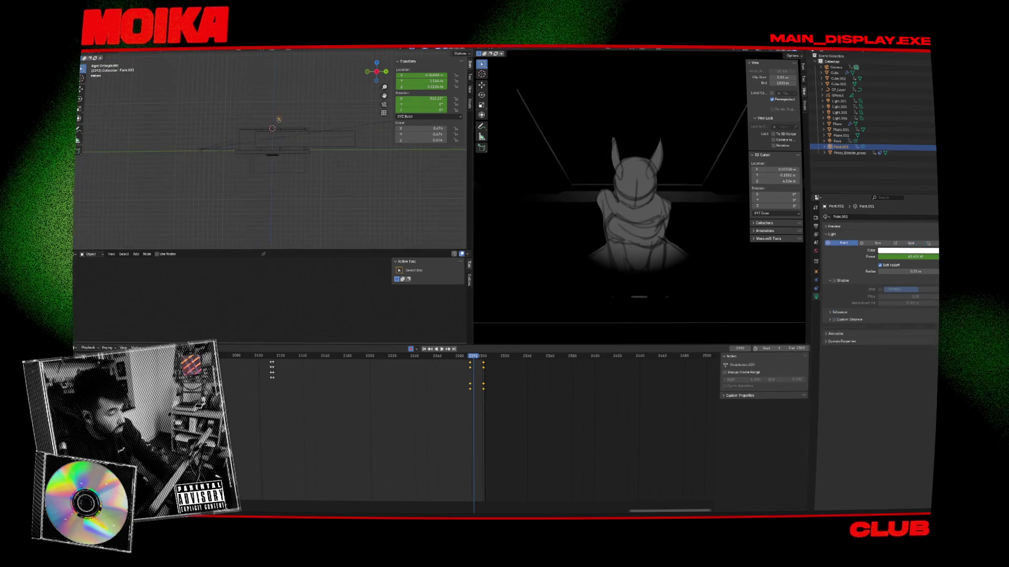
{"action": "left_click", "coordinate": [470, 359]}
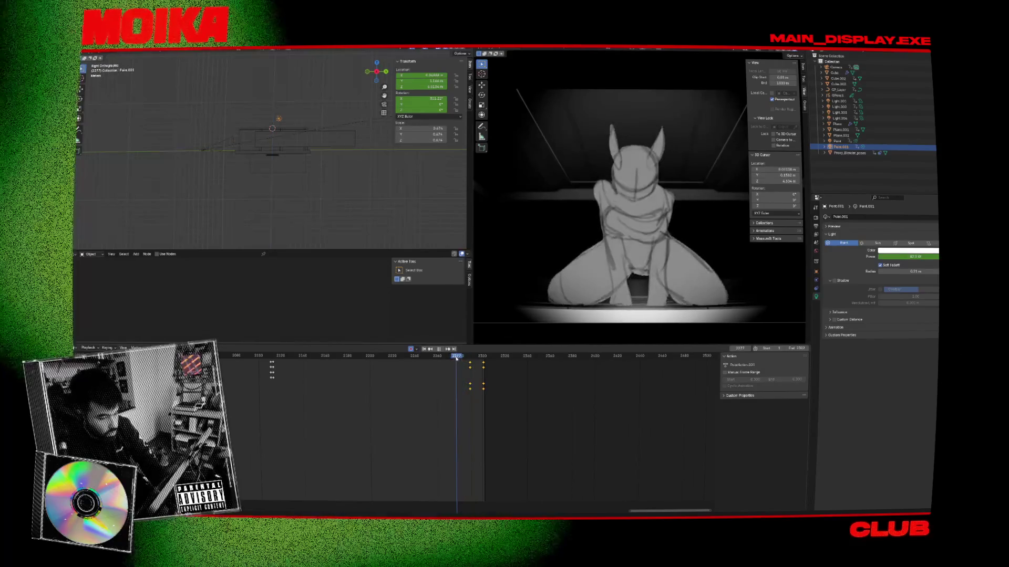
{"action": "key", "text": "g"}
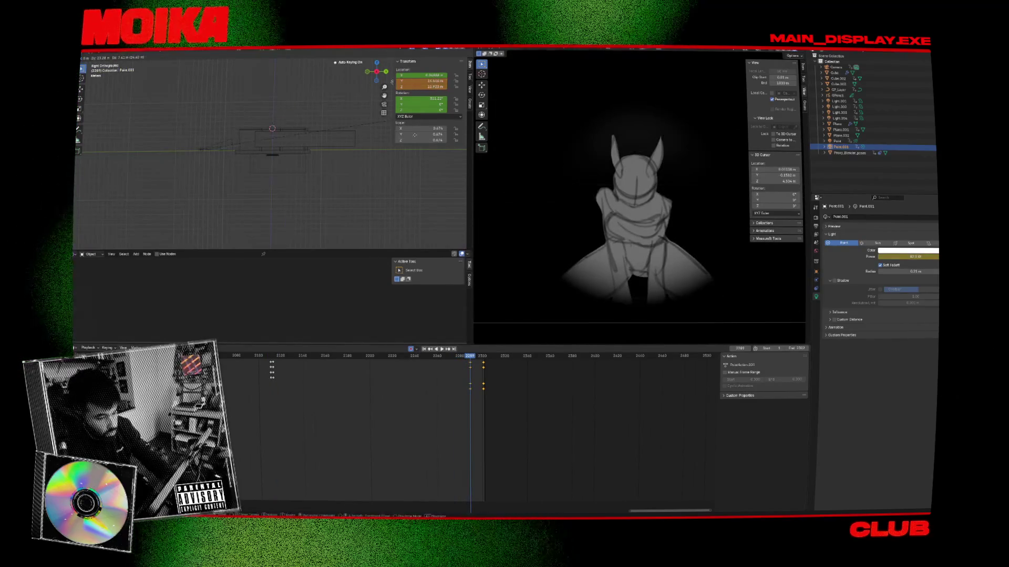
{"action": "right_click", "coordinate": [396, 136]}
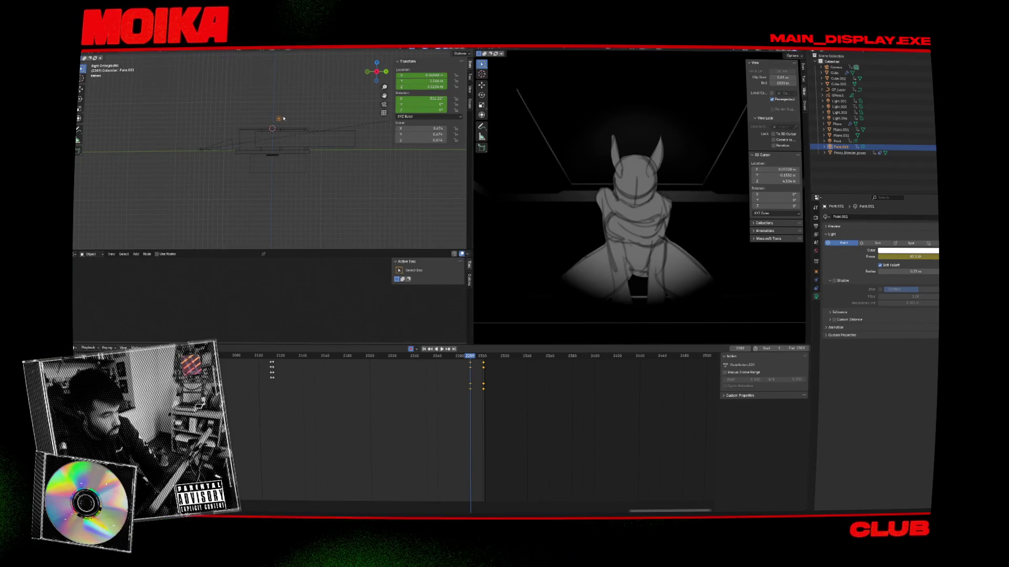
{"action": "key", "text": "Down"}
{"action": "left_click", "coordinate": [260, 130]}
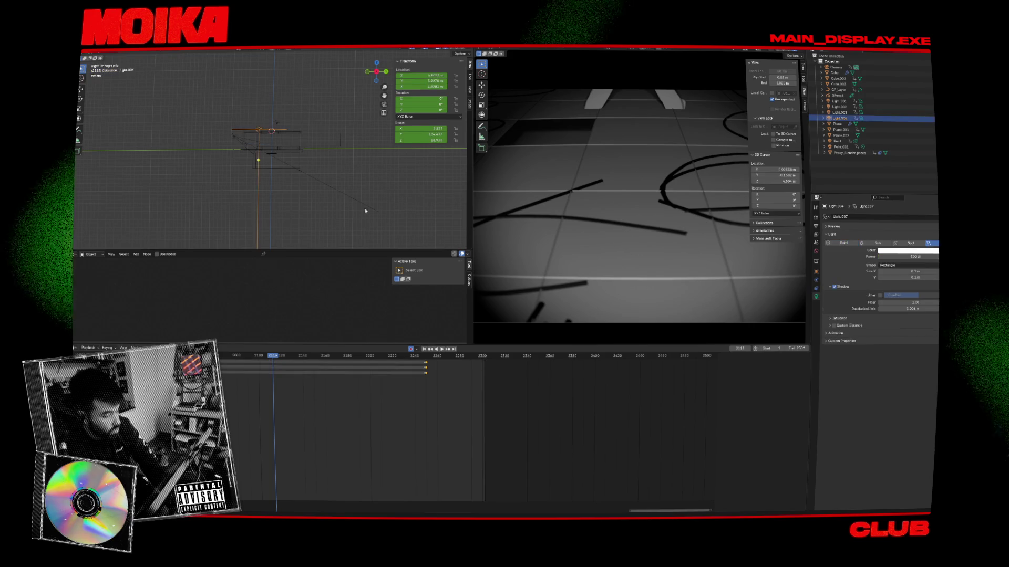
{"action": "key", "text": "Up"}
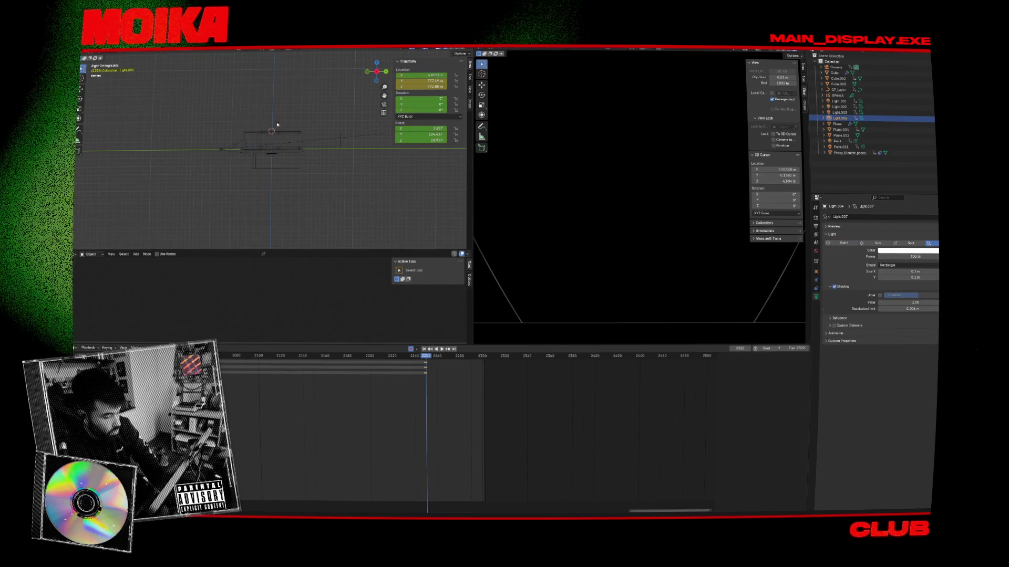
{"action": "key", "text": "Left"}
Key Point.001 at frame 2250, move it to a new position, and scrub back to review
{"action": "left_click", "coordinate": [277, 123]}
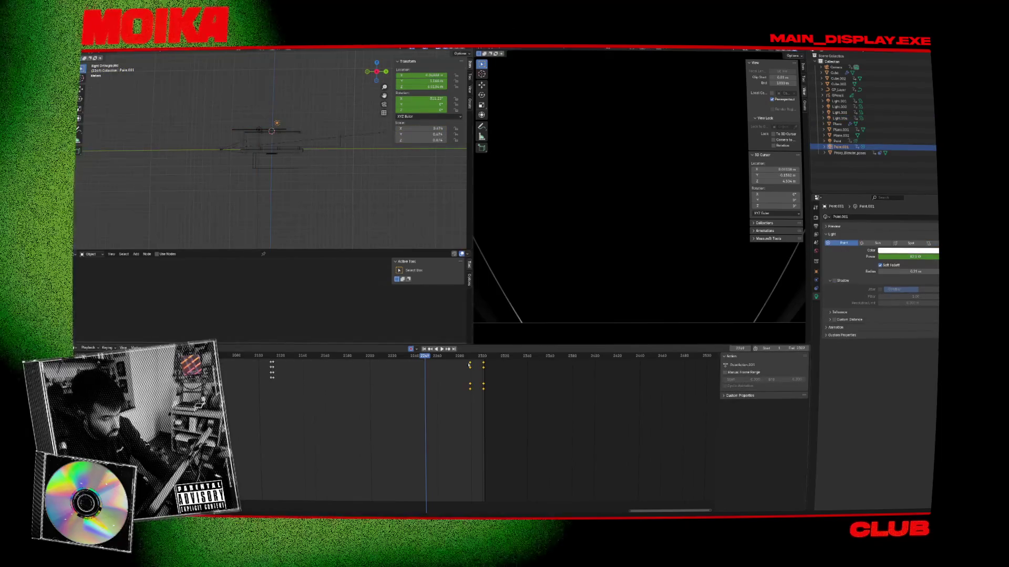
{"action": "key", "text": "Right"}
{"action": "key", "text": "i"}
{"action": "left_click", "coordinate": [443, 393]}
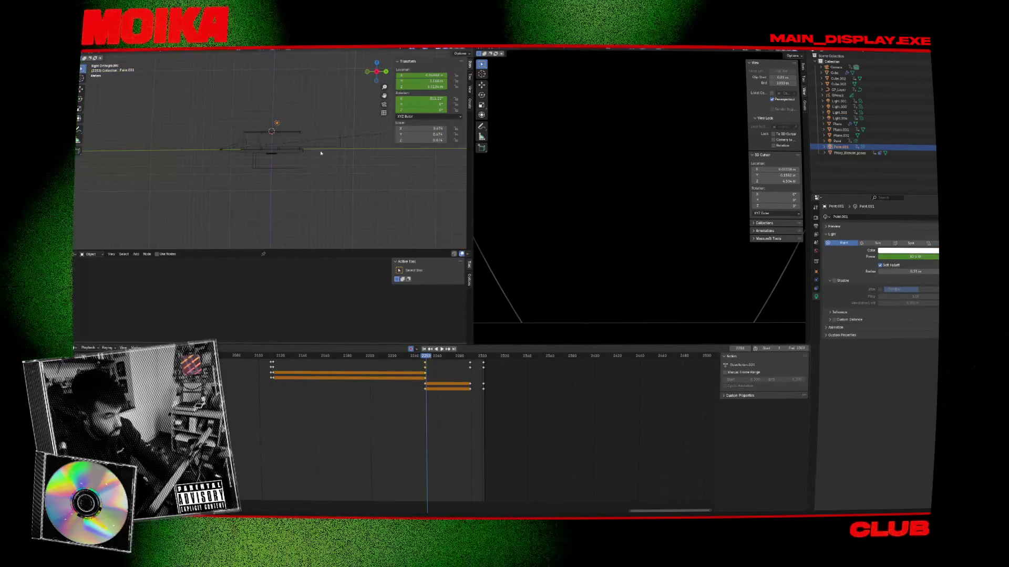
{"action": "key", "text": "g"}
{"action": "left_click", "coordinate": [338, 266]}
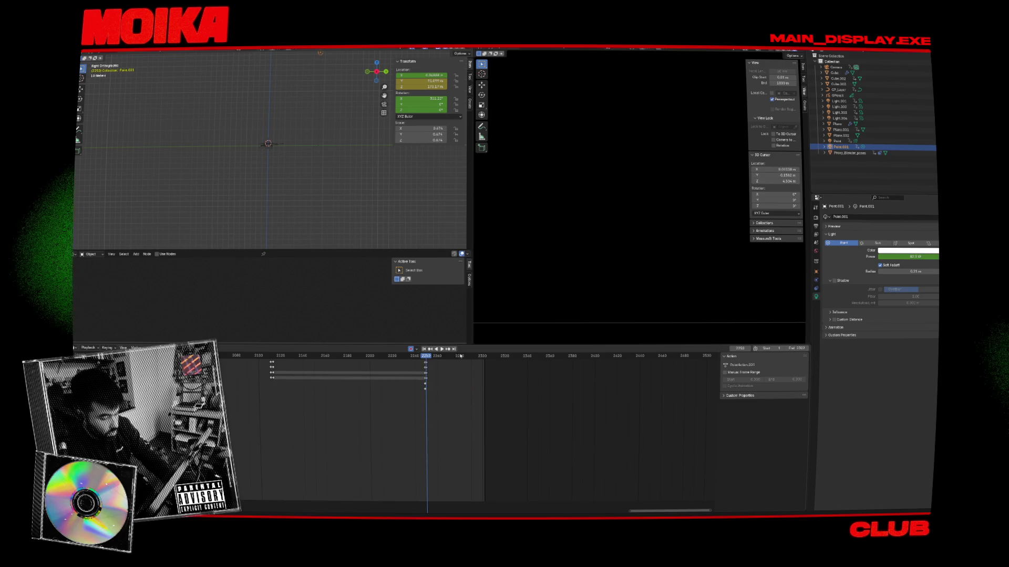
{"action": "key", "text": "space"}
{"action": "left_click_drag", "start_coordinate": [423, 359], "coordinate": [397, 359]}
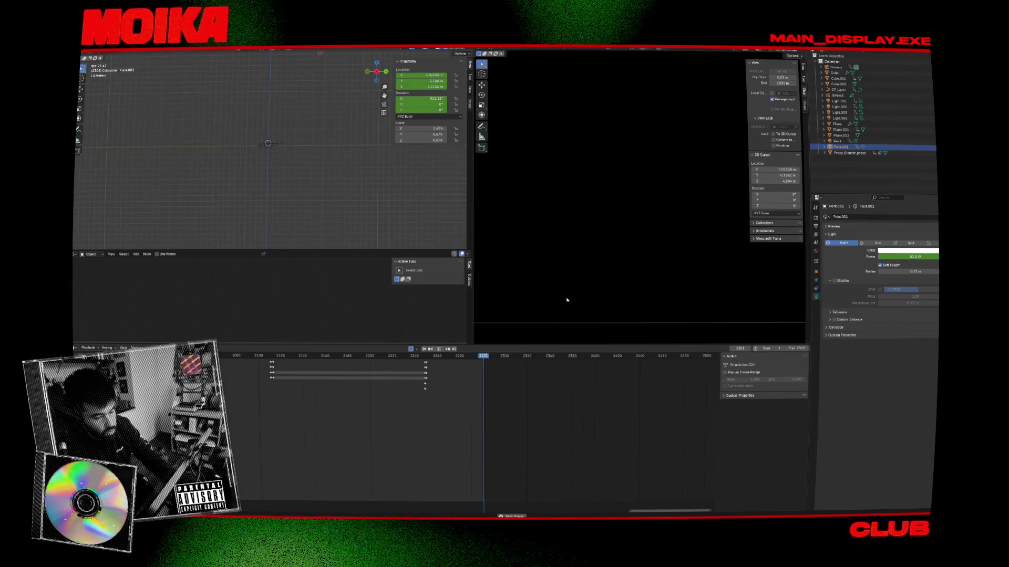
{"action": "left_click", "coordinate": [442, 357]}
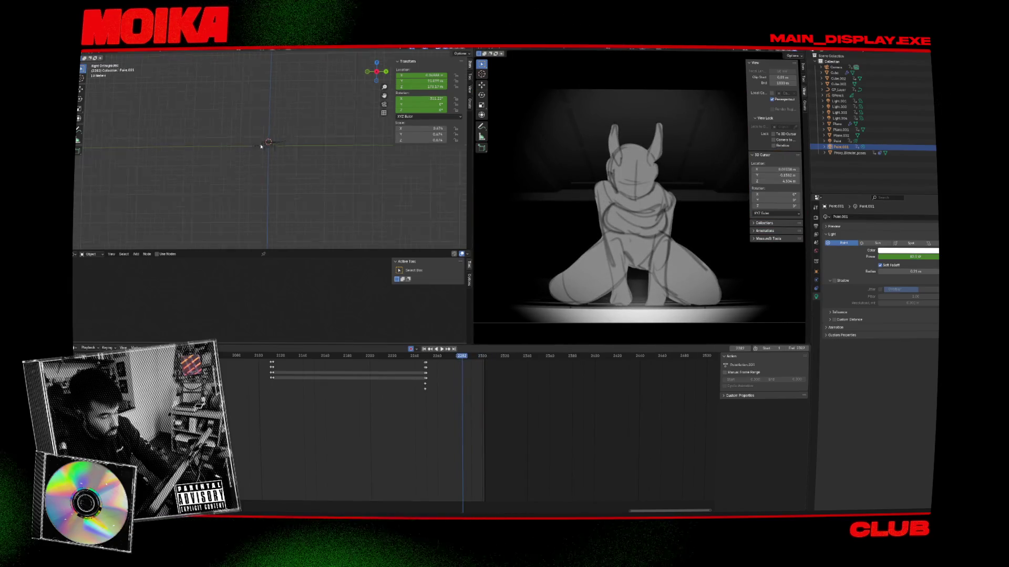
Slide the Point spot light's last keys to about frame 2291, play back, and save
{"action": "left_click", "coordinate": [226, 144]}
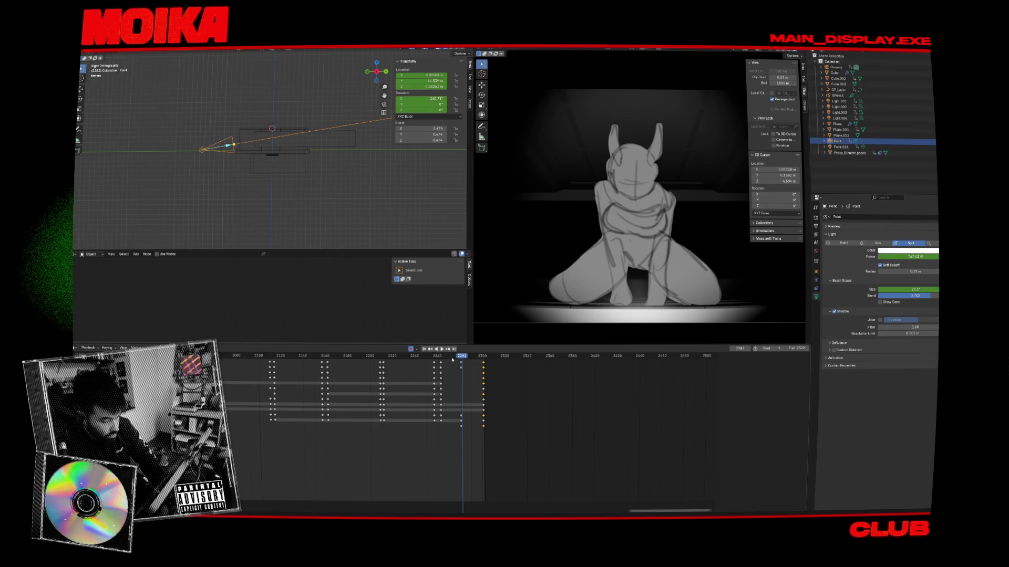
{"action": "left_click_drag", "start_coordinate": [463, 364], "coordinate": [472, 361]}
{"action": "left_click", "coordinate": [472, 363], "text": "alt"}
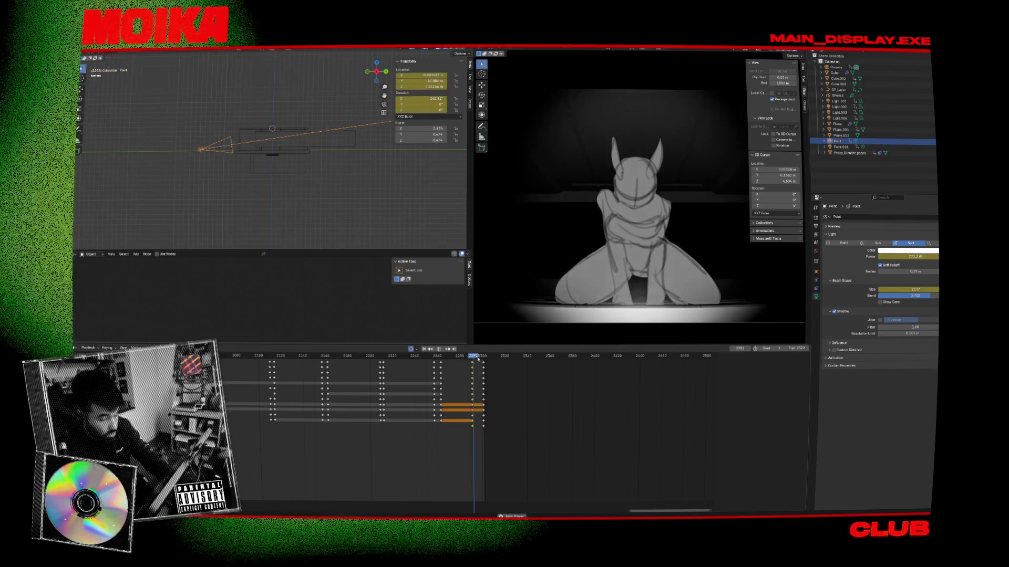
{"action": "key", "text": "space"}
{"action": "left_click", "coordinate": [461, 357]}
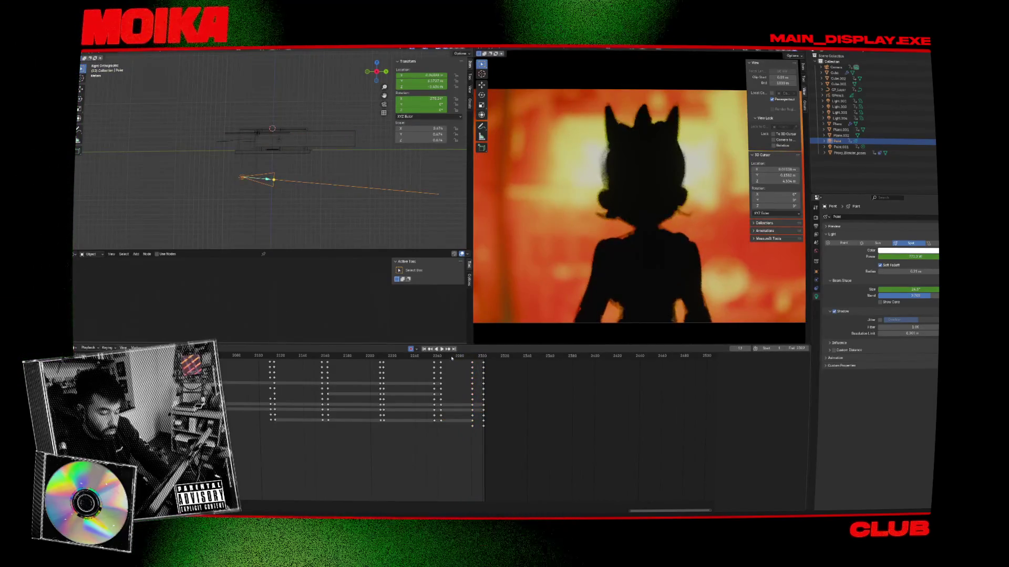
{"action": "key", "text": "space"}
{"action": "left_click", "coordinate": [454, 357]}
{"action": "key", "text": "space"}
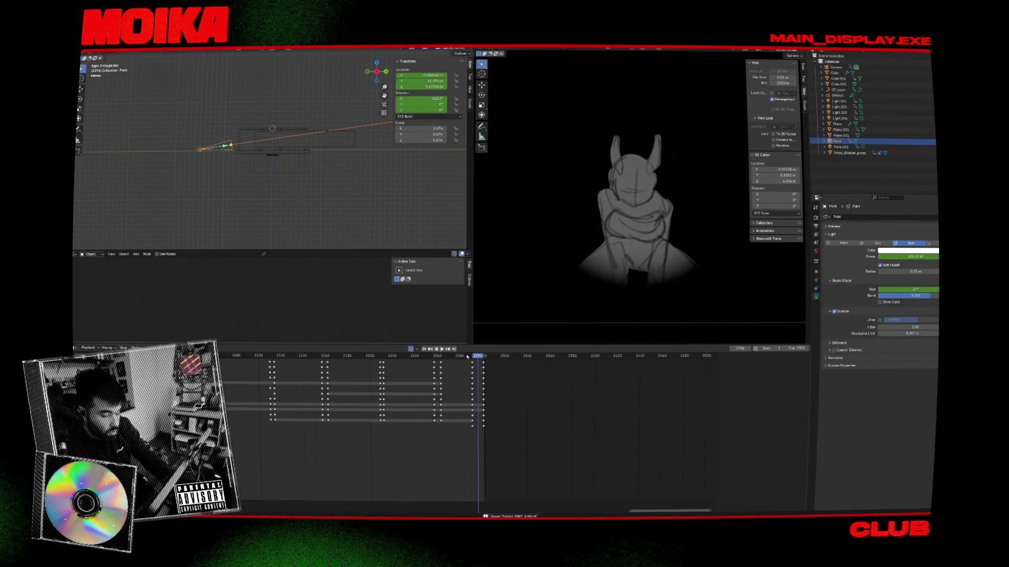
{"action": "key", "text": "ctrl+s"}
Select the camera and shift its keyframes near frame 2299 three frames earlier
{"action": "left_click", "coordinate": [219, 151]}
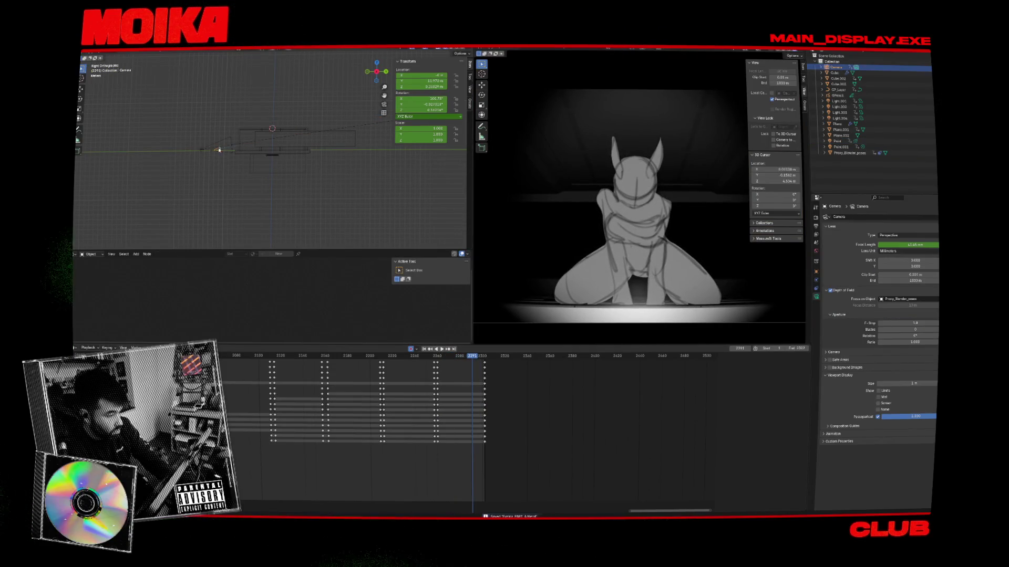
{"action": "left_click", "coordinate": [484, 362]}
{"action": "key", "text": "g"}
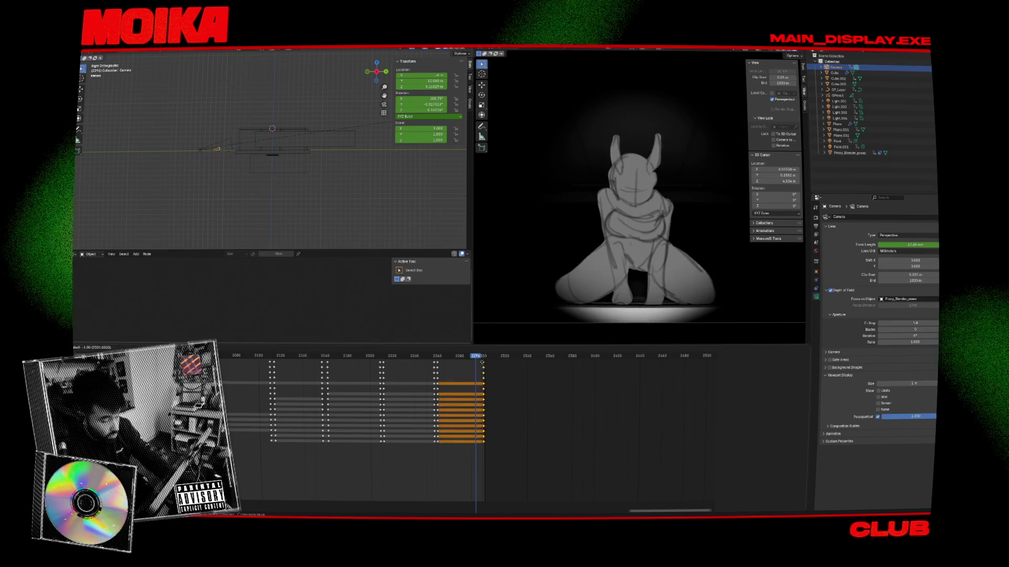
{"action": "left_click", "coordinate": [476, 362]}
At frame 2297, rotate the camera 23.3° around Z and play back to check
{"action": "left_click", "coordinate": [483, 357]}
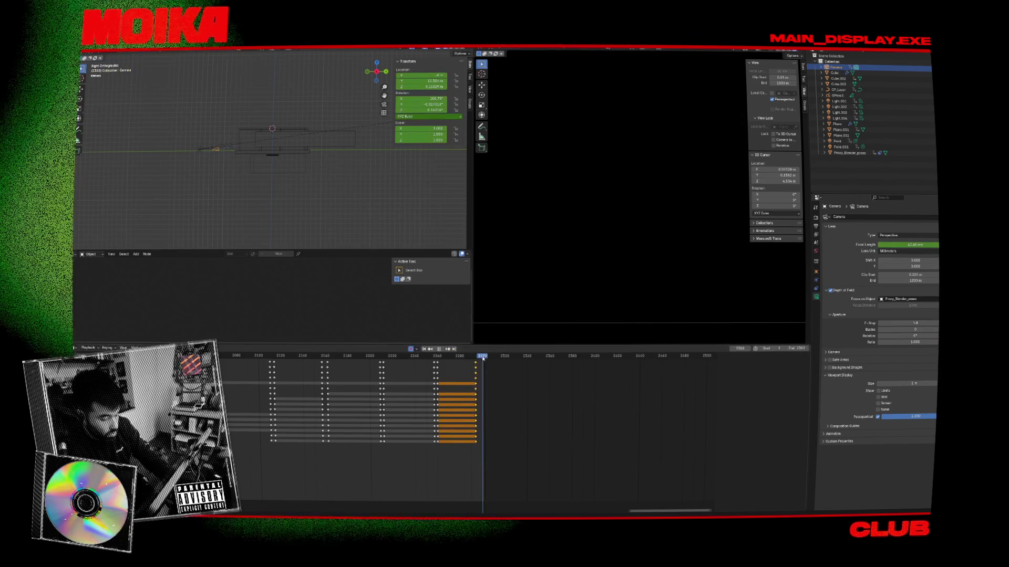
{"action": "key", "text": "Escape"}
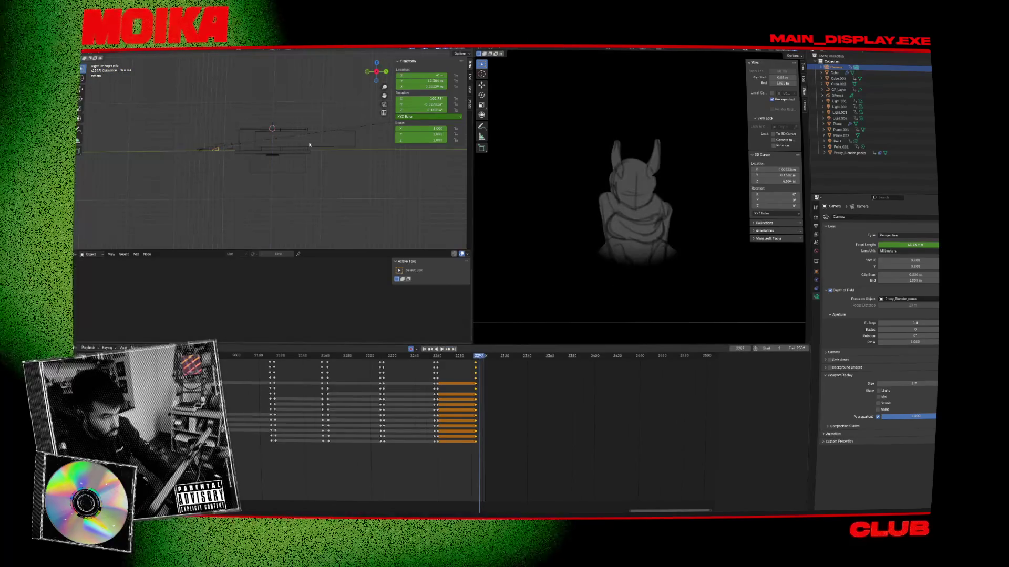
{"action": "key", "text": "r"}
{"action": "left_click", "coordinate": [353, 245]}
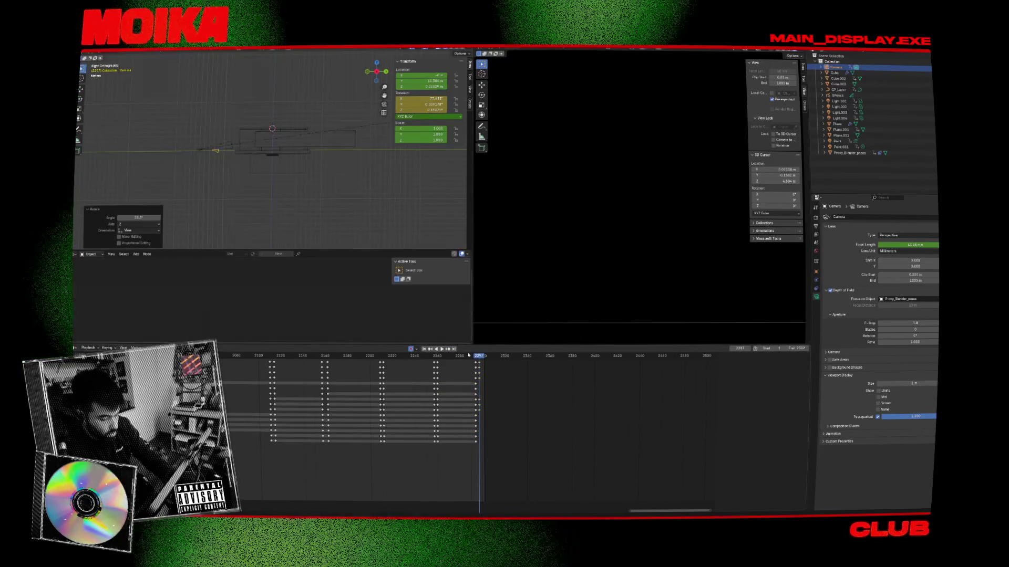
{"action": "key", "text": "space"}
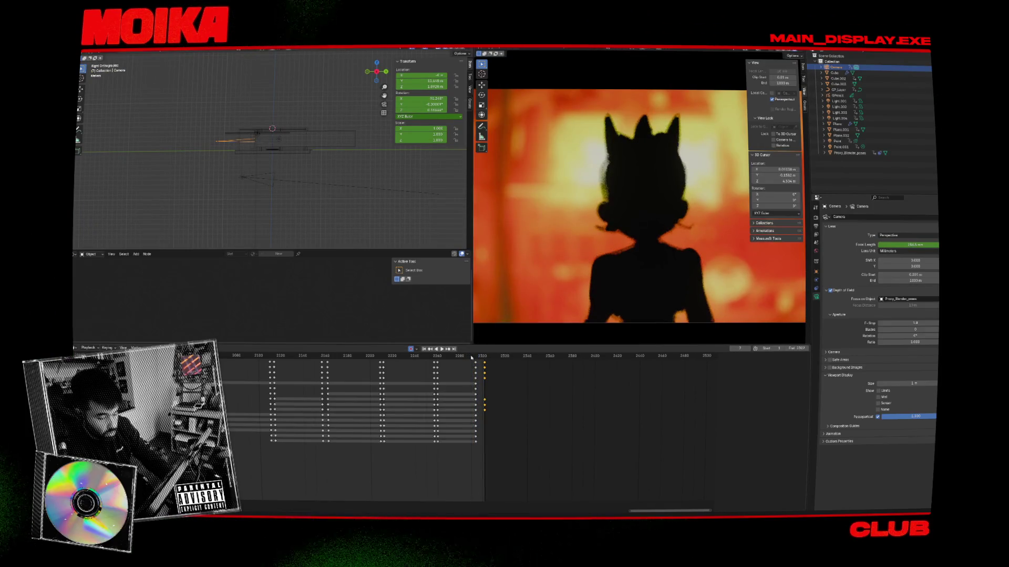
Key the camera at frame 2297 and lower it about 2.72 m along Z
{"action": "left_click_drag", "start_coordinate": [471, 357], "coordinate": [478, 355]}
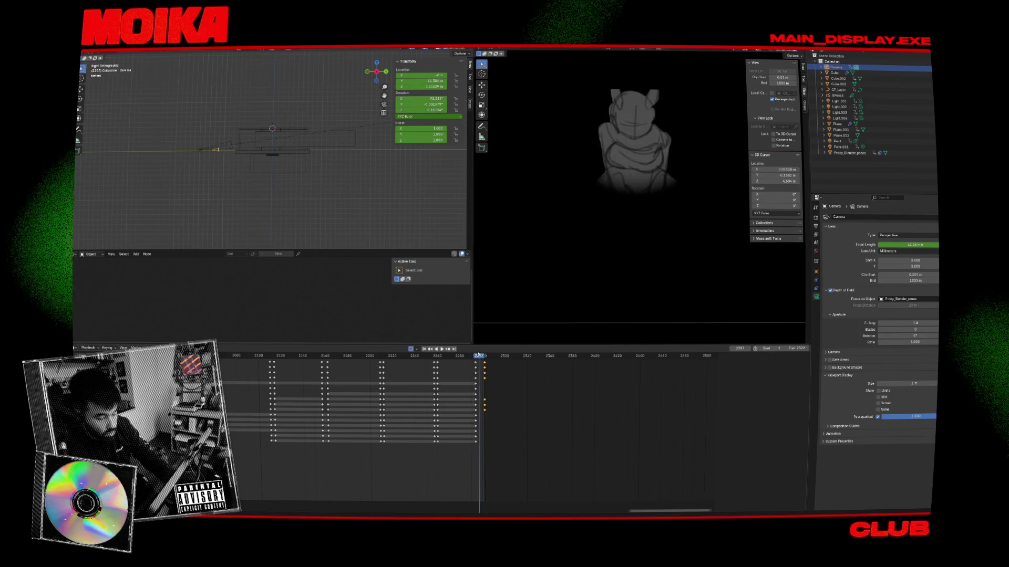
{"action": "key", "text": "ctrl+z"}
{"action": "key", "text": "ctrl+z"}
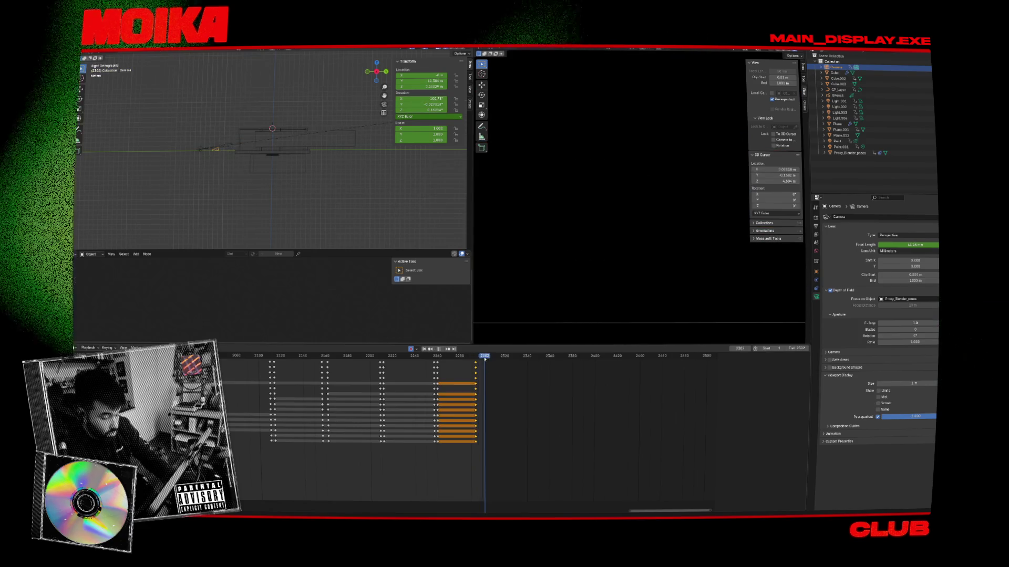
{"action": "key", "text": "g"}
{"action": "key", "text": "z"}
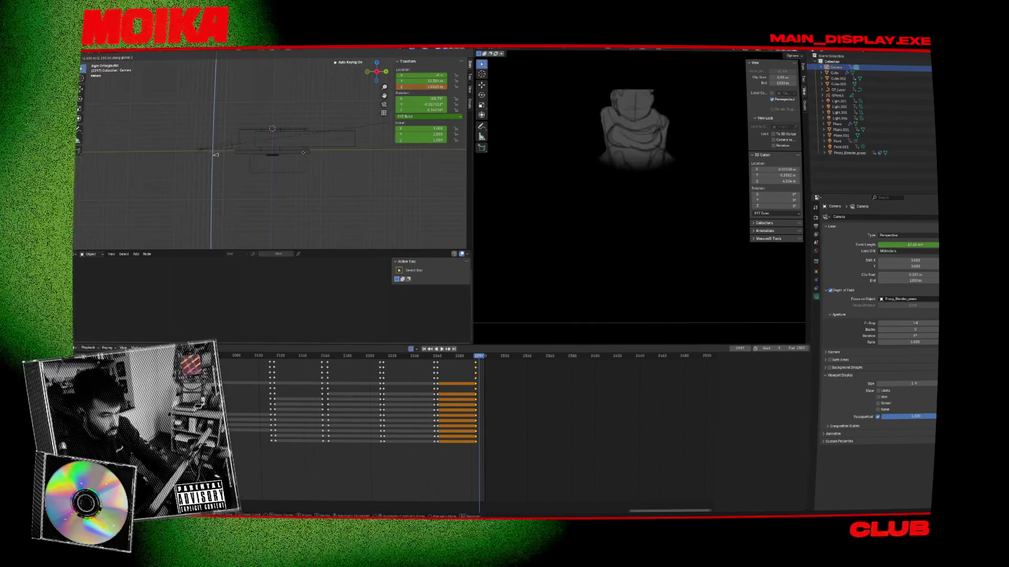
{"action": "left_click", "coordinate": [303, 162]}
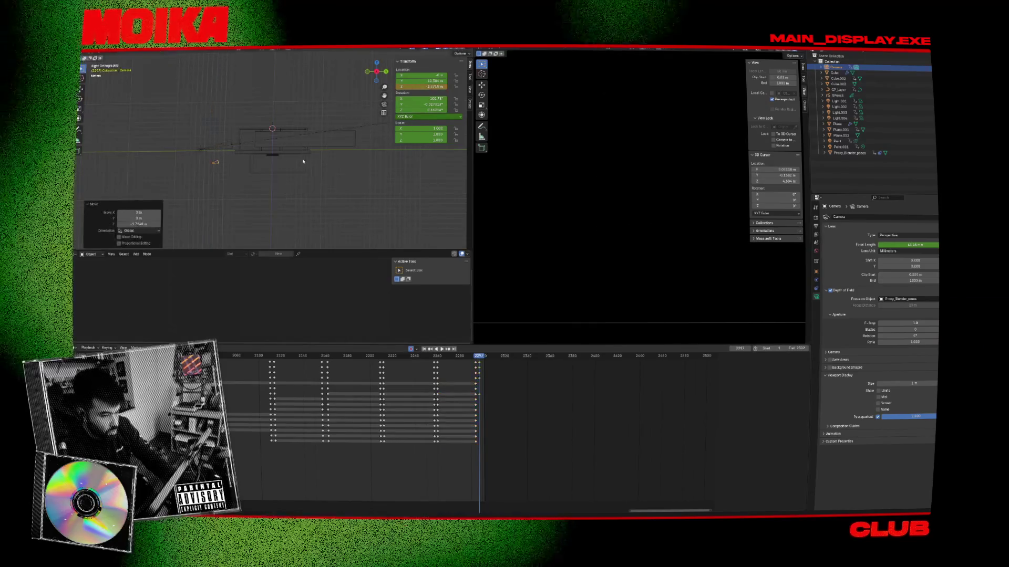
Shift the camera keys five frames later and replay the animation from the start
{"action": "key", "text": "g"}
{"action": "left_click", "coordinate": [484, 364]}
{"action": "key", "text": "space"}
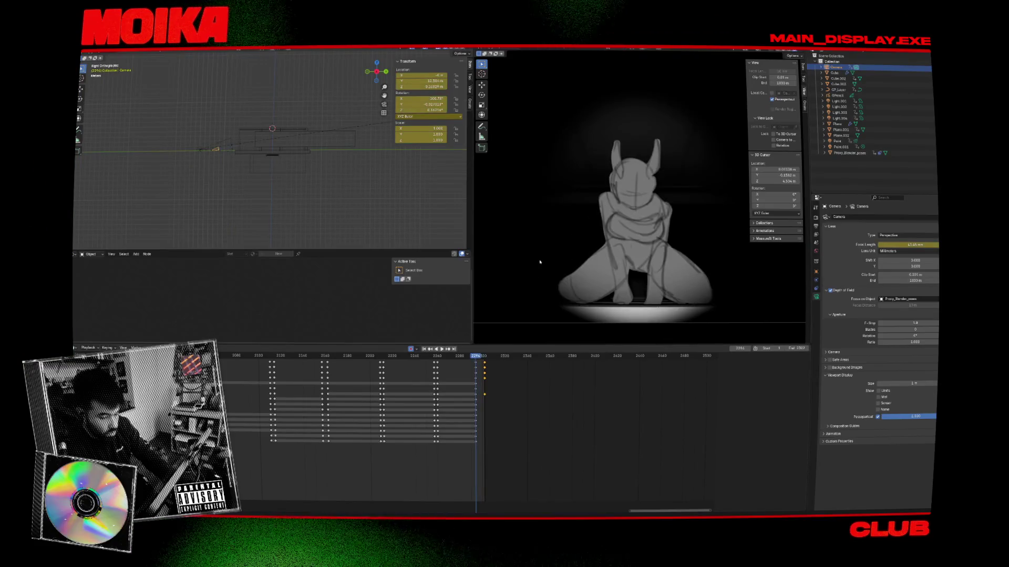
{"action": "key", "text": "Escape"}
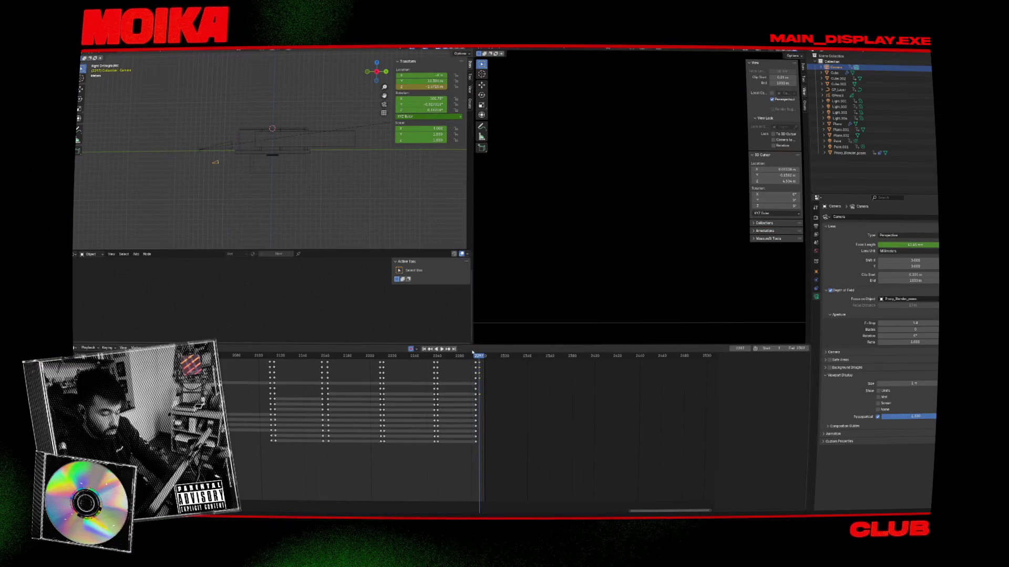
Paste the frame 2260 camera pose onto frame 2297, review playback, and show render settings
{"action": "key", "text": "ctrl+v"}
{"action": "key", "text": "space"}
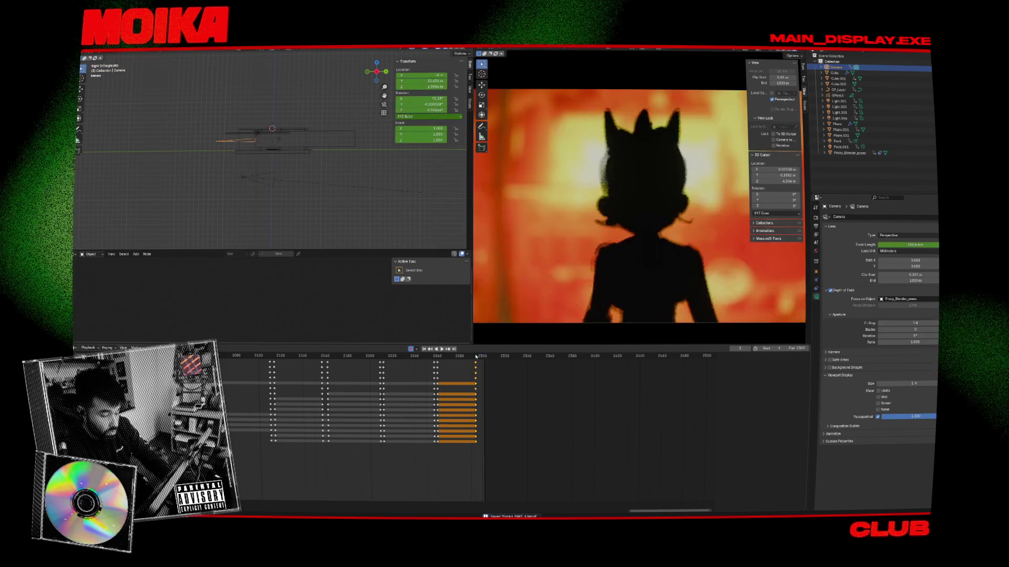
{"action": "key", "text": "space"}
{"action": "key", "text": "space"}
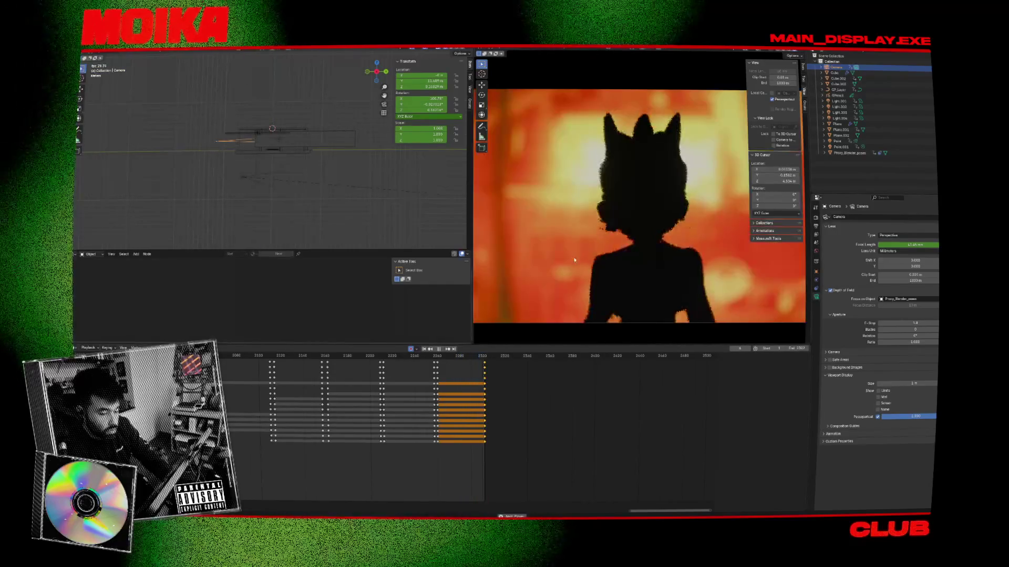
{"action": "key", "text": "space"}
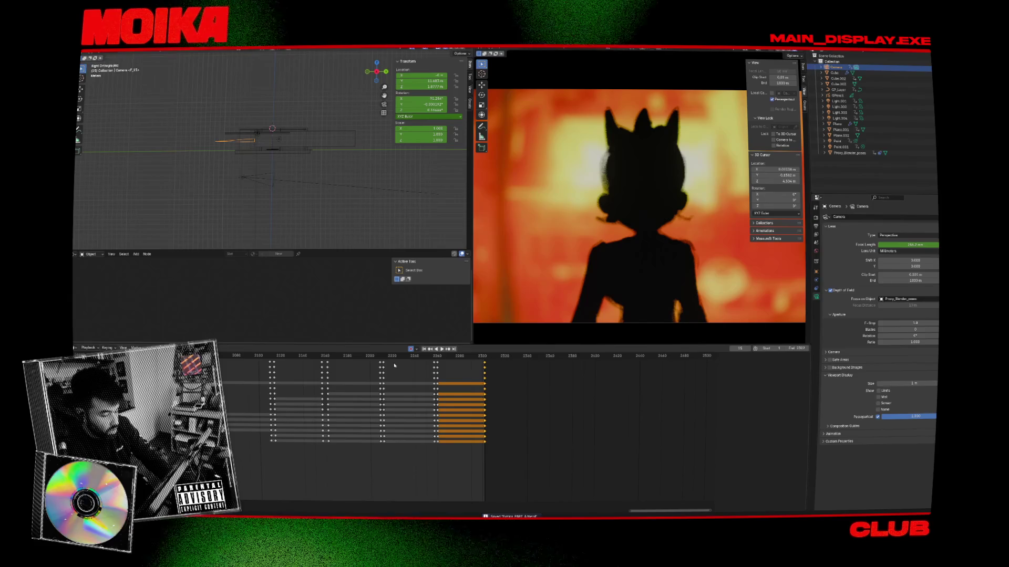
{"action": "left_click", "coordinate": [400, 356]}
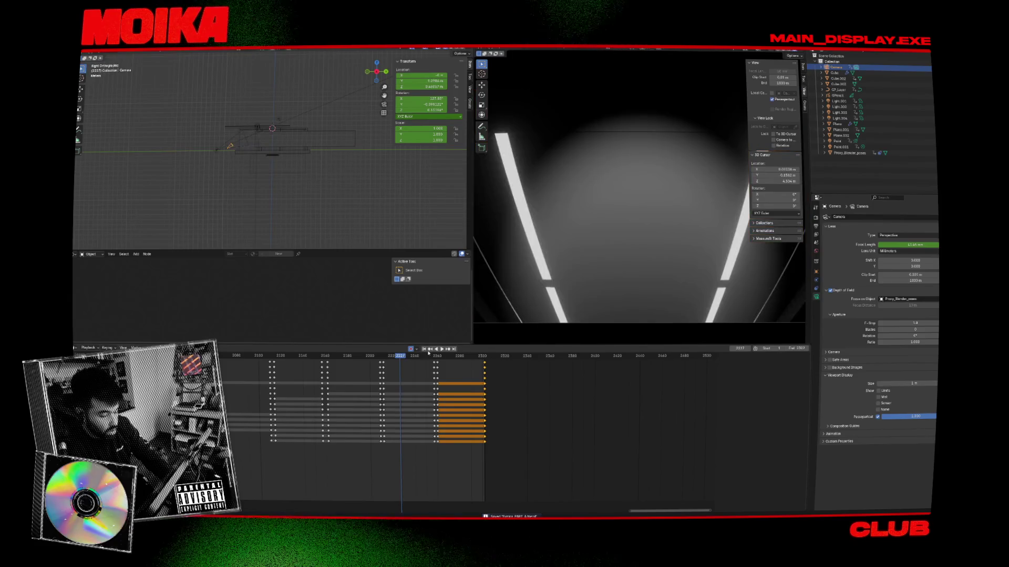
{"action": "left_click", "coordinate": [816, 225]}
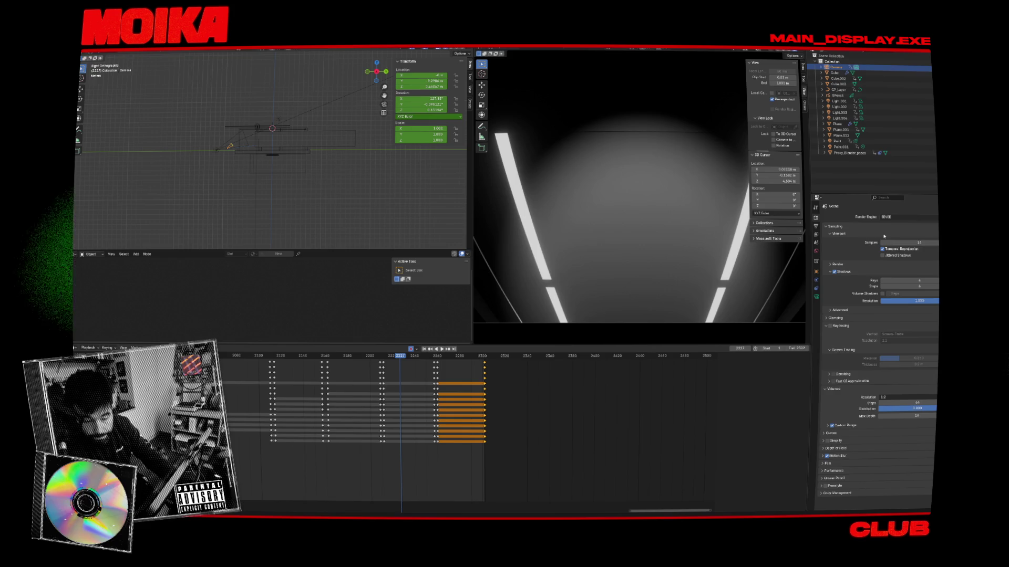
Run View > Viewport Render Animation from the camera viewport
{"action": "left_click", "coordinate": [532, 48]}
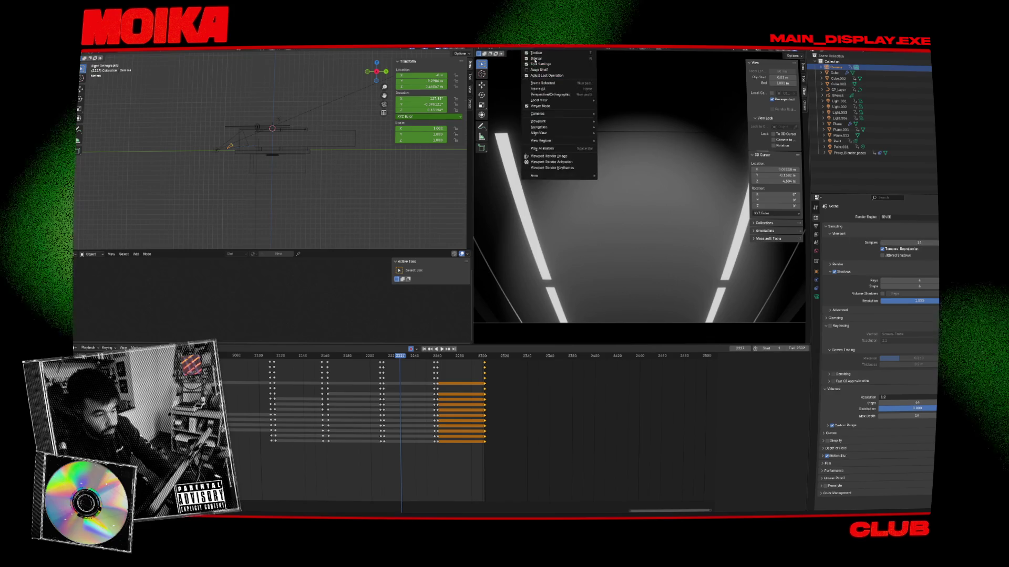
{"action": "left_click", "coordinate": [570, 163]}
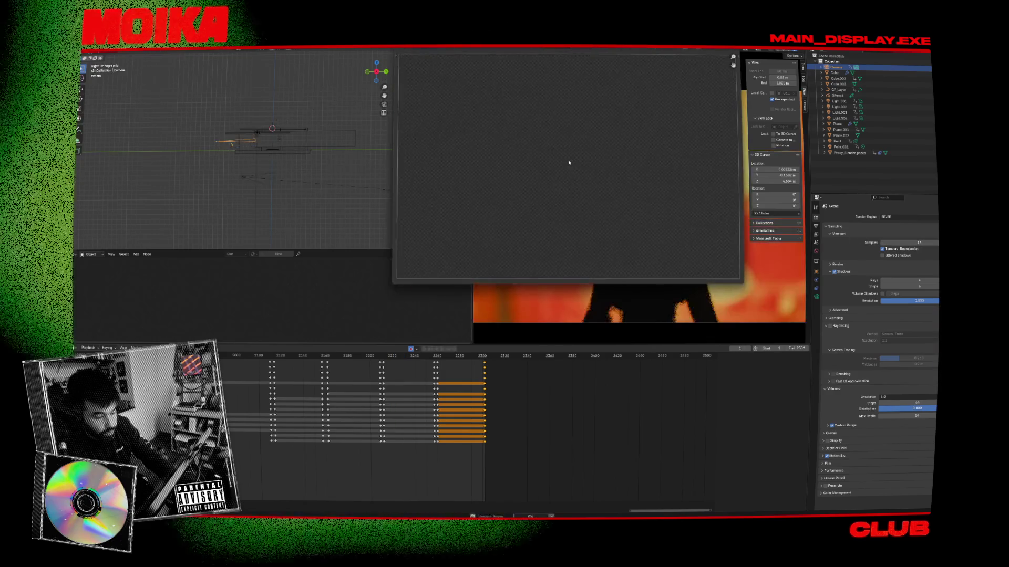